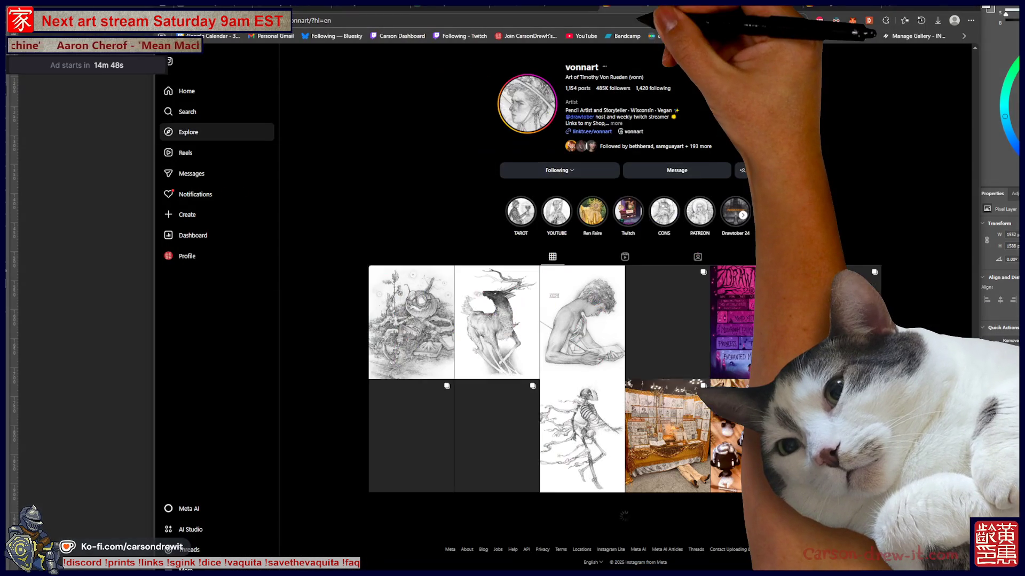
Open the pumpkin drawing post and page through the deer, self-portrait and vampire posts.
click(565, 9)
click(411, 434)
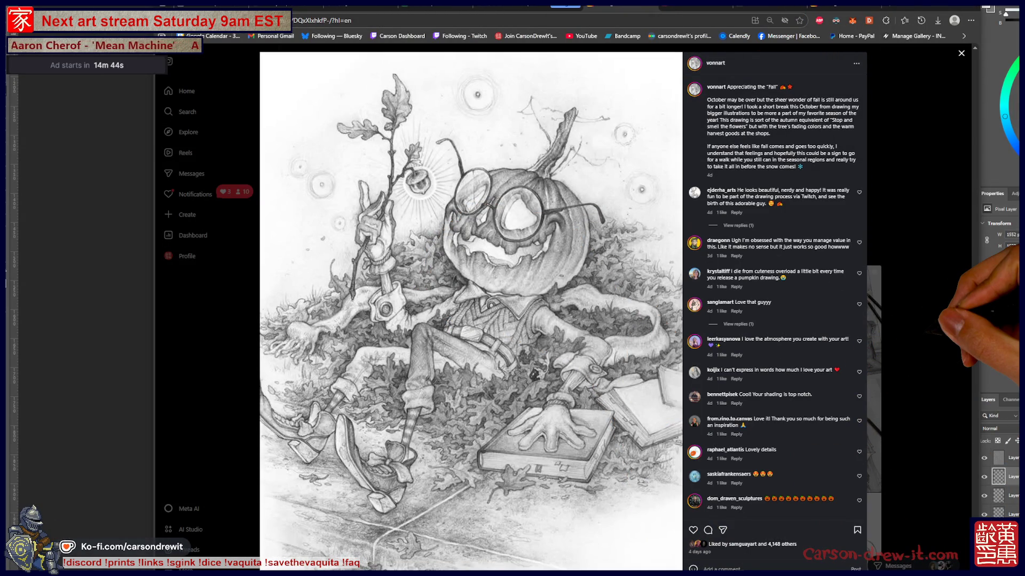
key(Right)
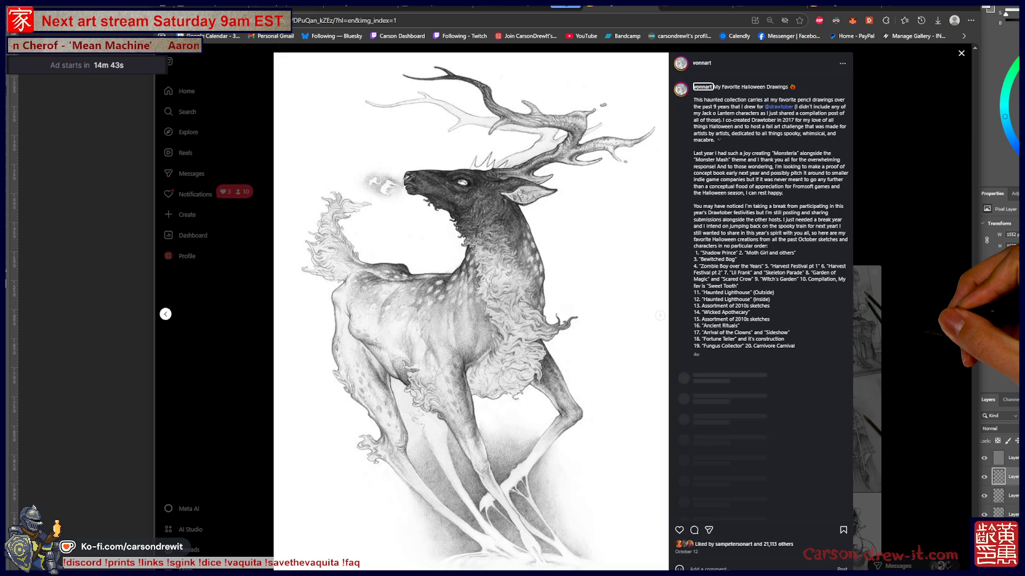
key(Right)
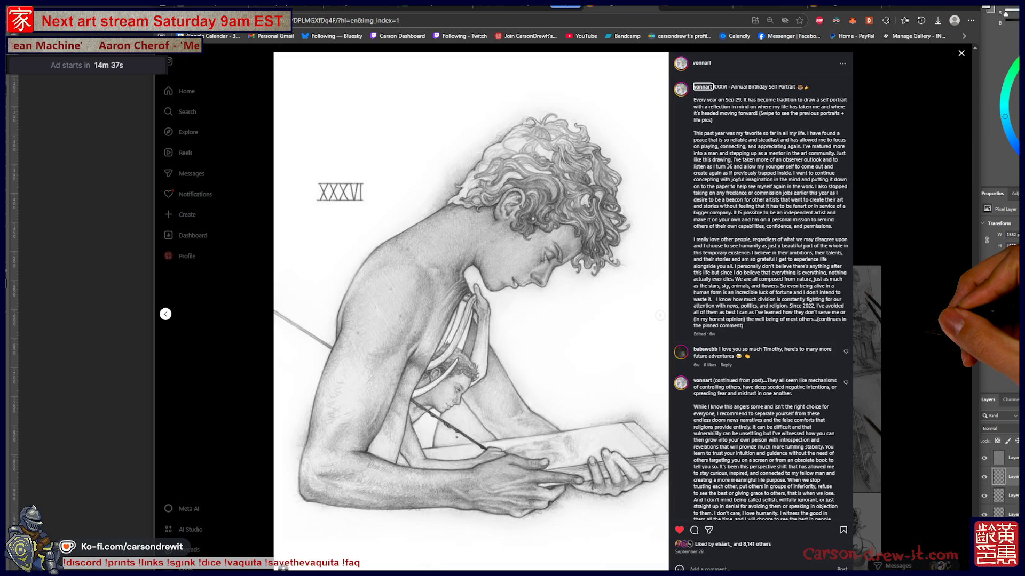
key(Right)
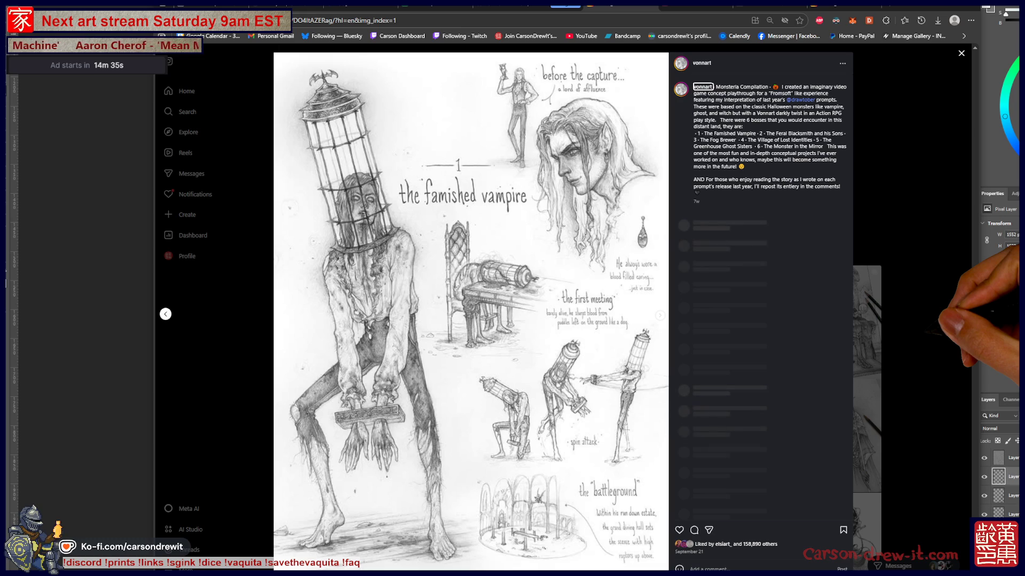
Continue through the Drawtober calendar, Emperor tarot, pumpkin heads and knights tarot posts to the booth photo.
key(Right)
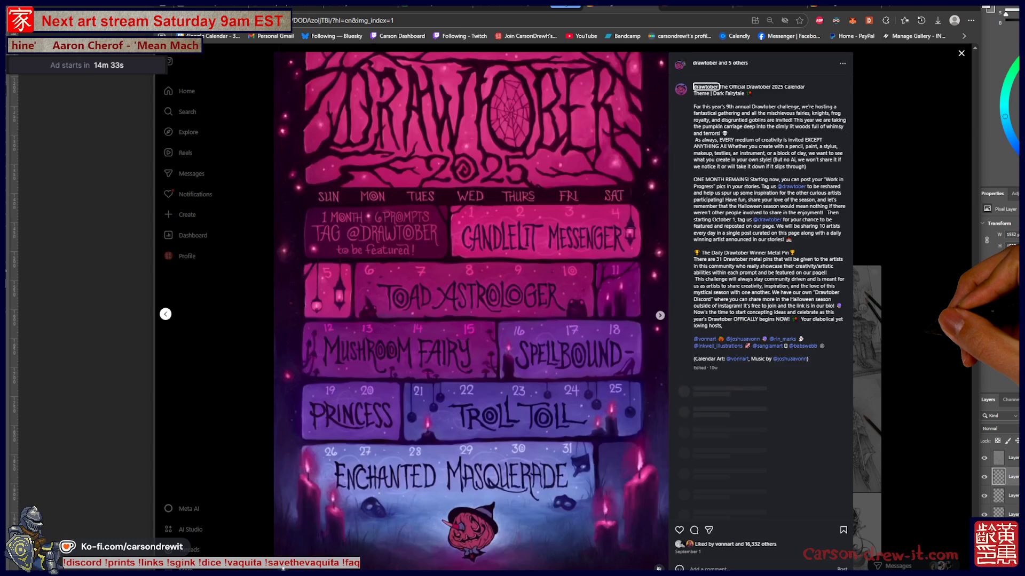
key(Right)
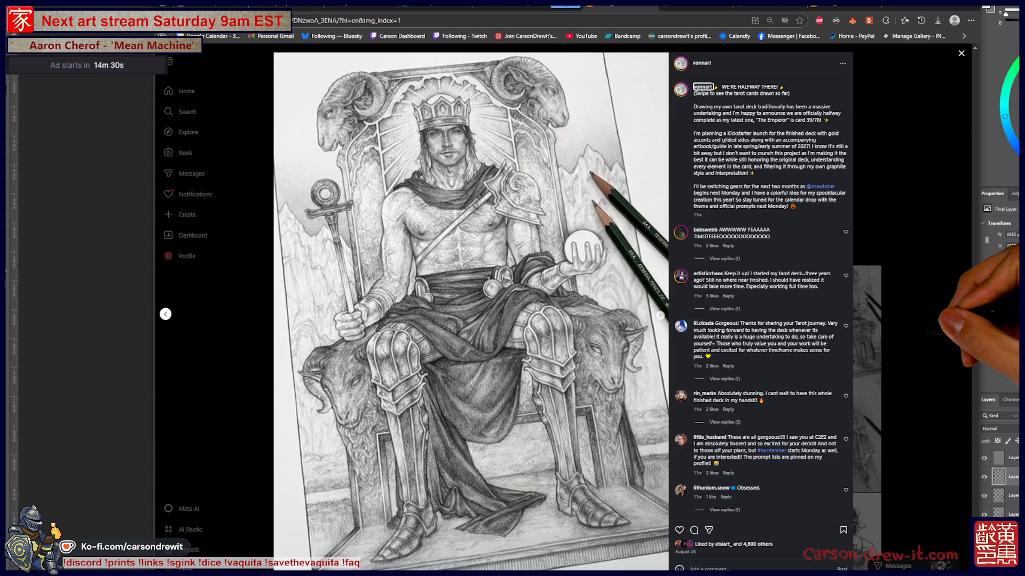
key(Right)
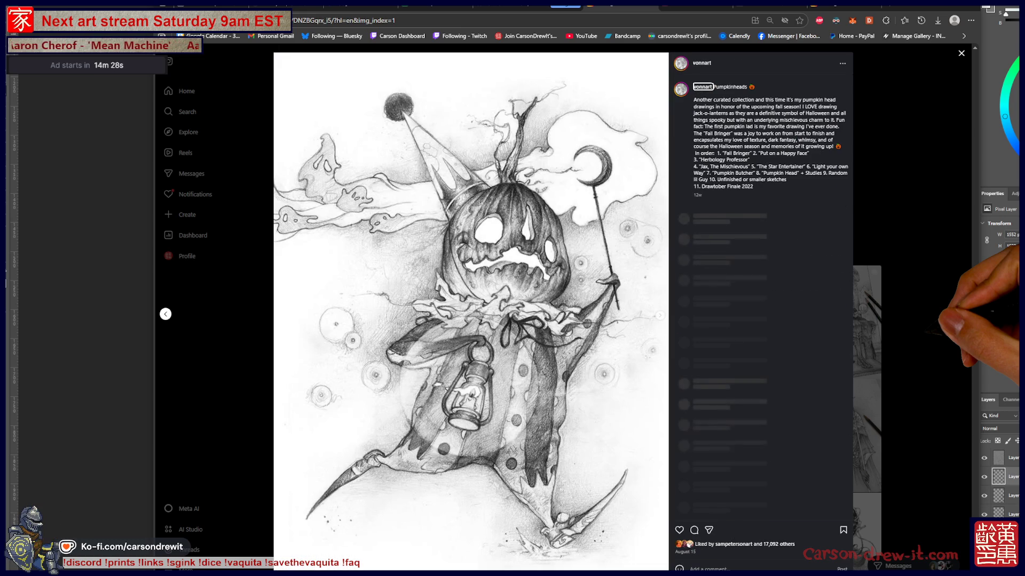
key(Right)
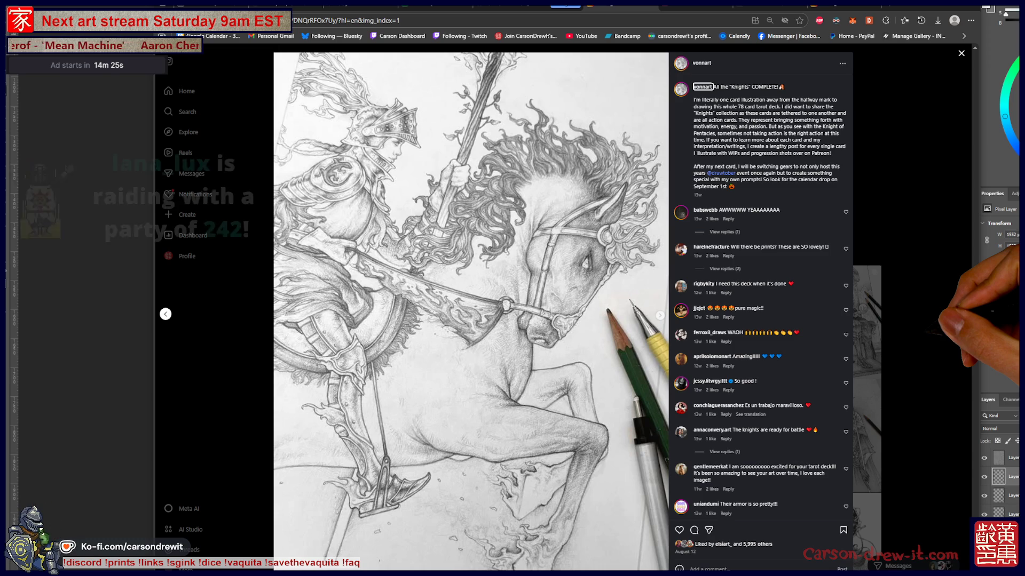
key(Right)
key(Right)
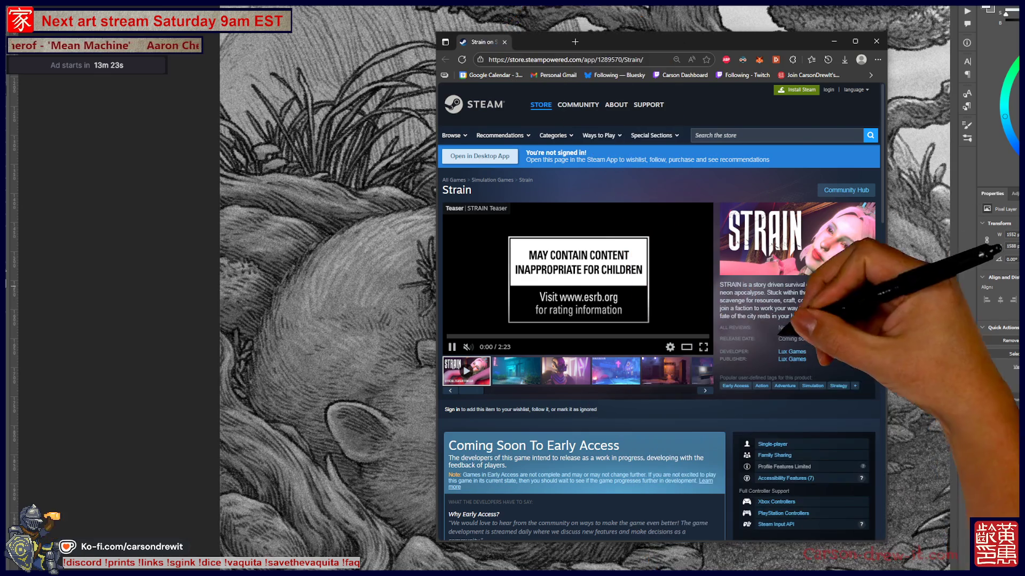
scroll(661, 321, down, 2)
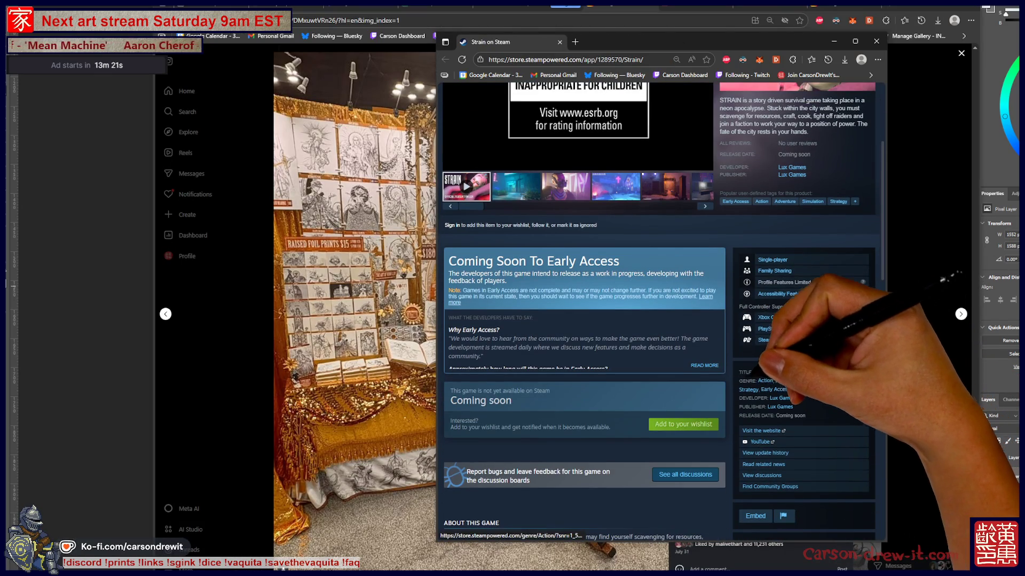
scroll(660, 320, up, 2)
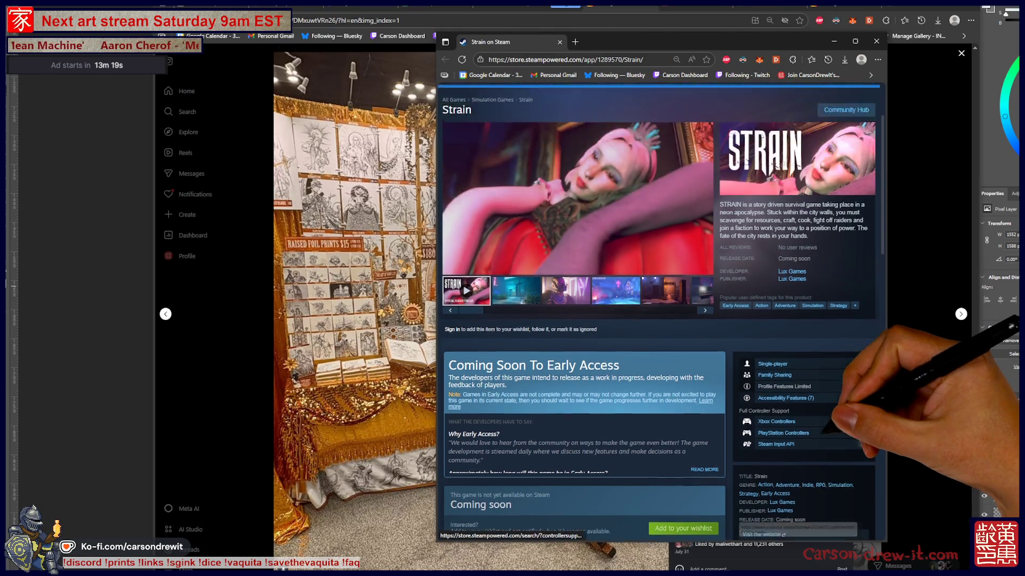
scroll(660, 320, down, 3)
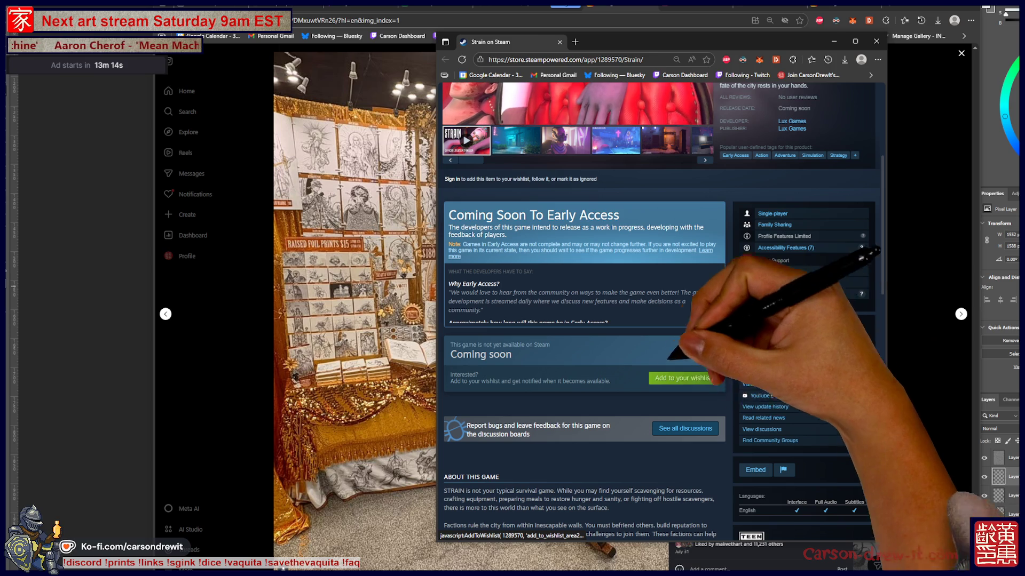
scroll(683, 378, up, 2)
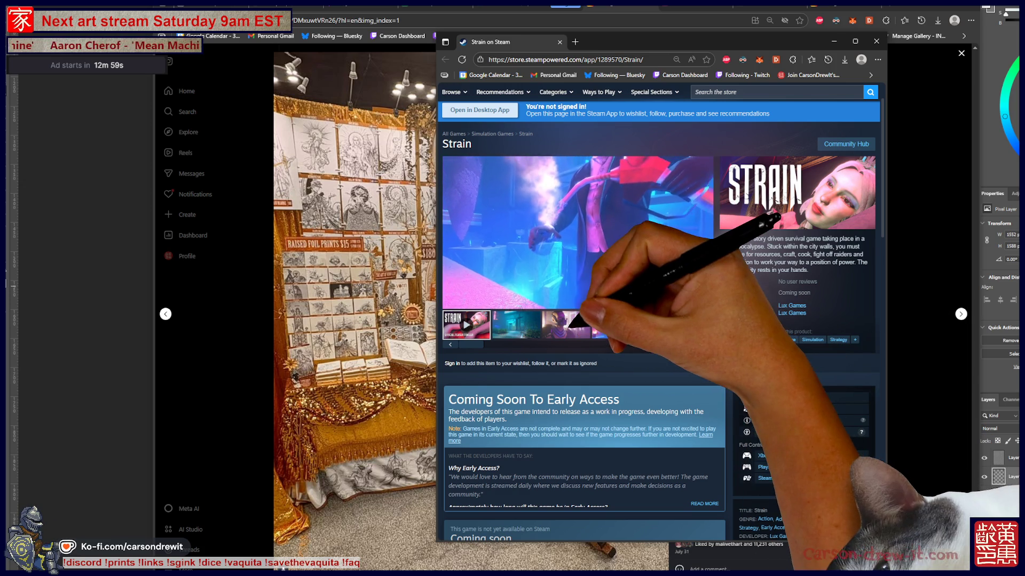
View the gameplay, church and alley screenshots of Strain, then hide the store window.
click(572, 324)
click(616, 324)
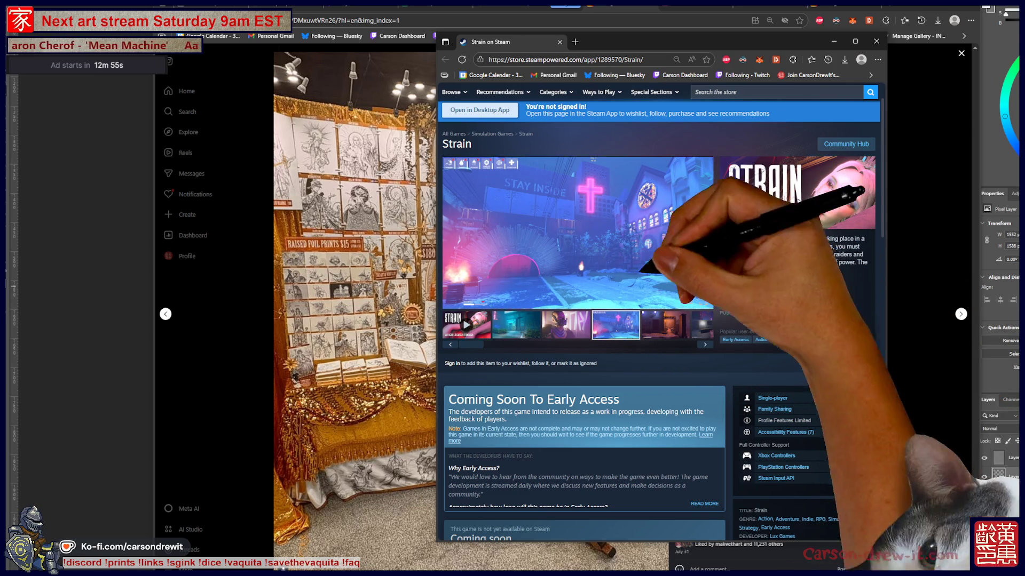
click(665, 325)
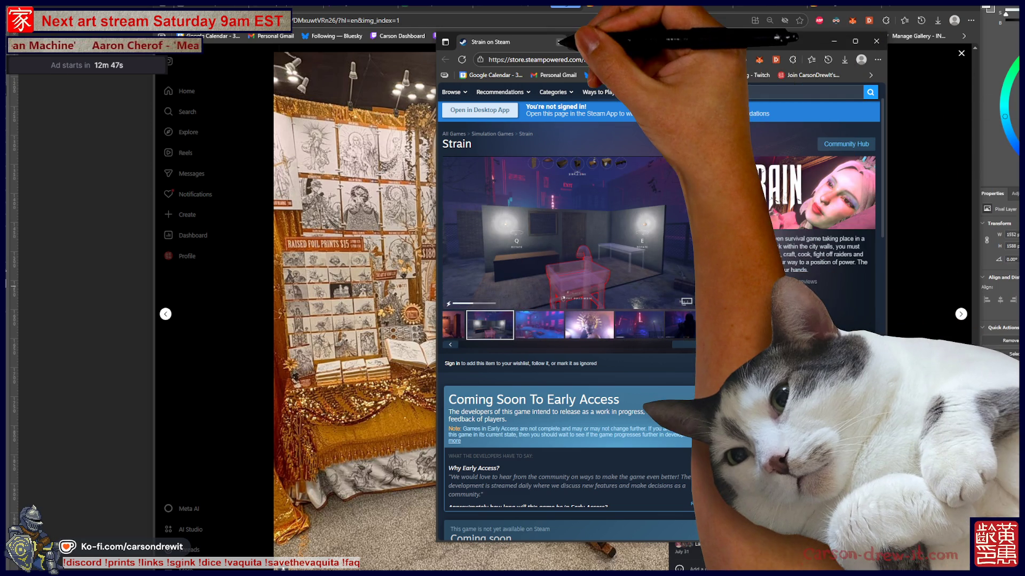
key(ctrl+w)
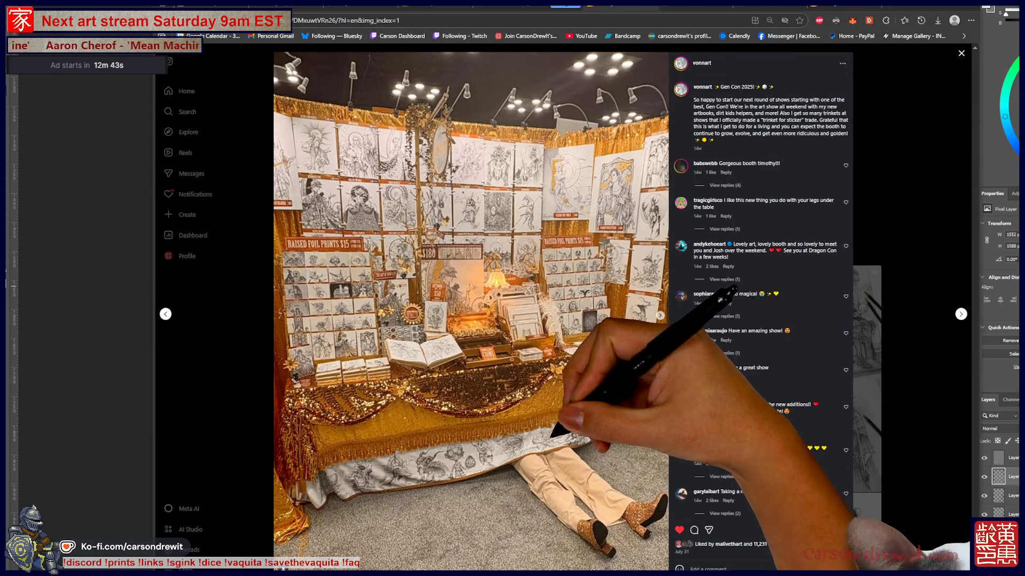
Switch away from the browser to reveal the Photoshop drawing canvas.
key(alt+Tab)
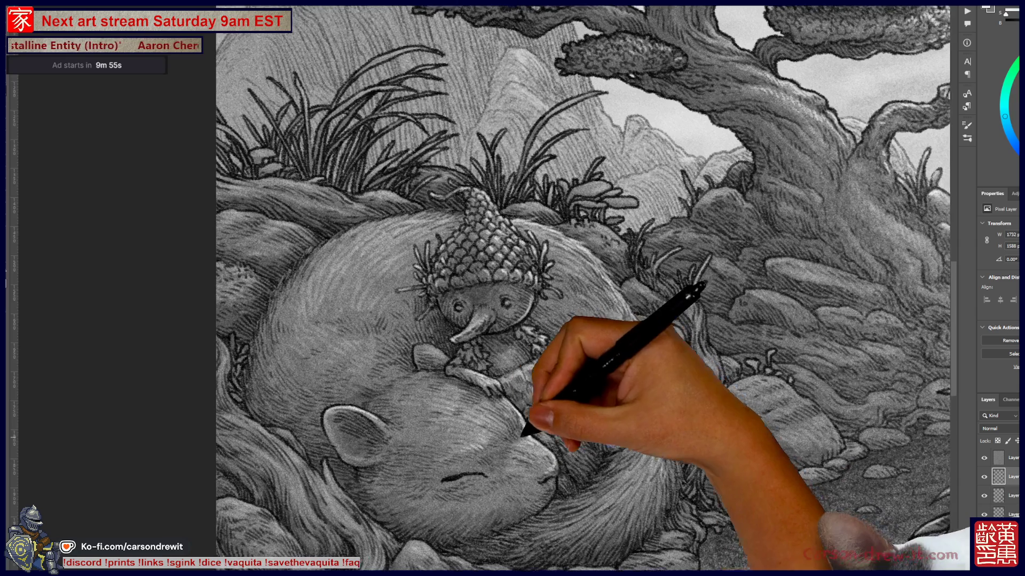
Pan across the sleeping squirrel scene toward the bonsai tree and wooden giant.
mouse_move(526, 424)
mouse_down()
mouse_move(472, 453)
mouse_move(523, 389)
mouse_up()
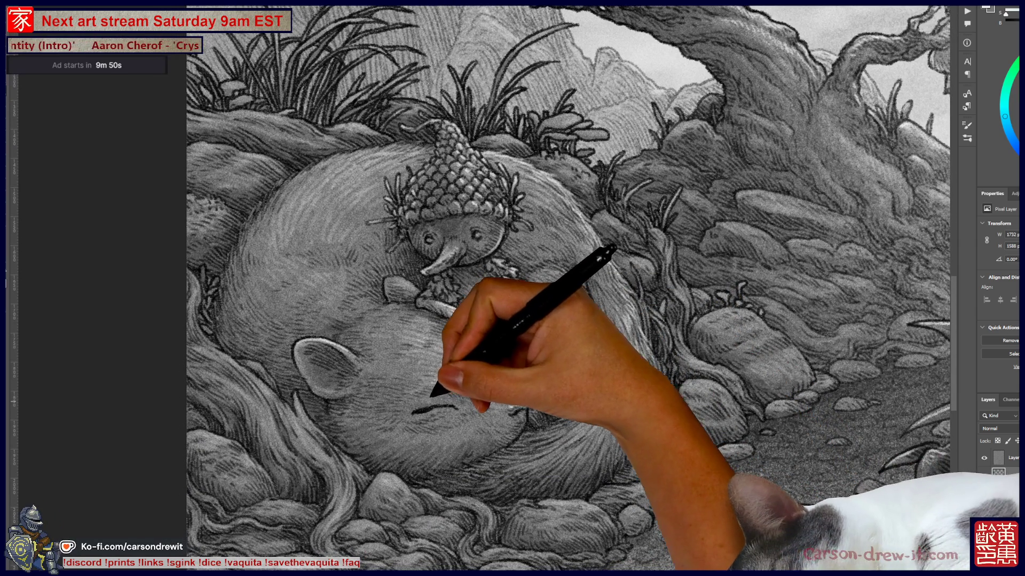
drag(512, 321, 456, 381)
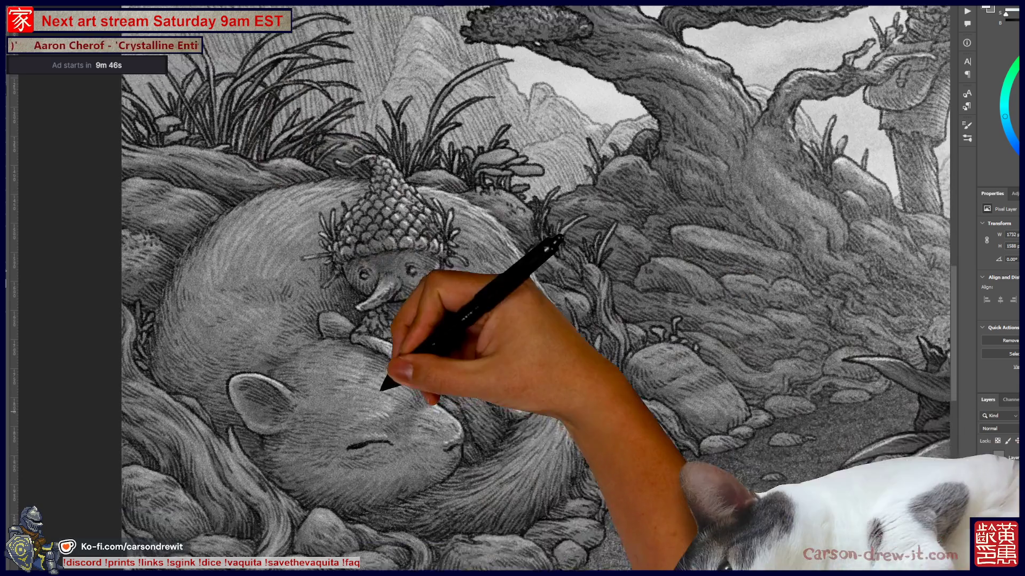
drag(528, 320, 515, 246)
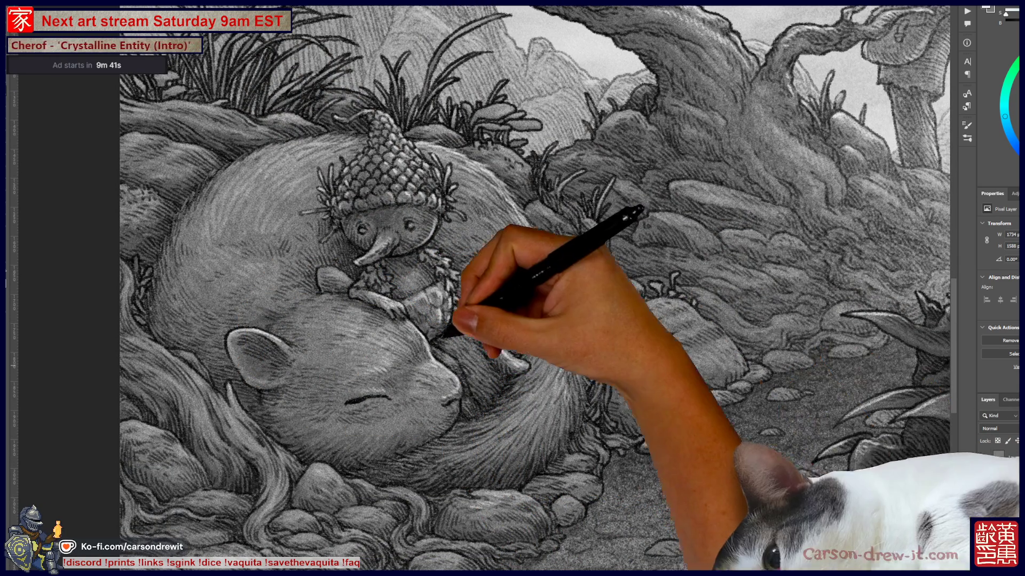
scroll(457, 352, down, 1)
scroll(608, 401, down, 1)
scroll(608, 400, down, 1)
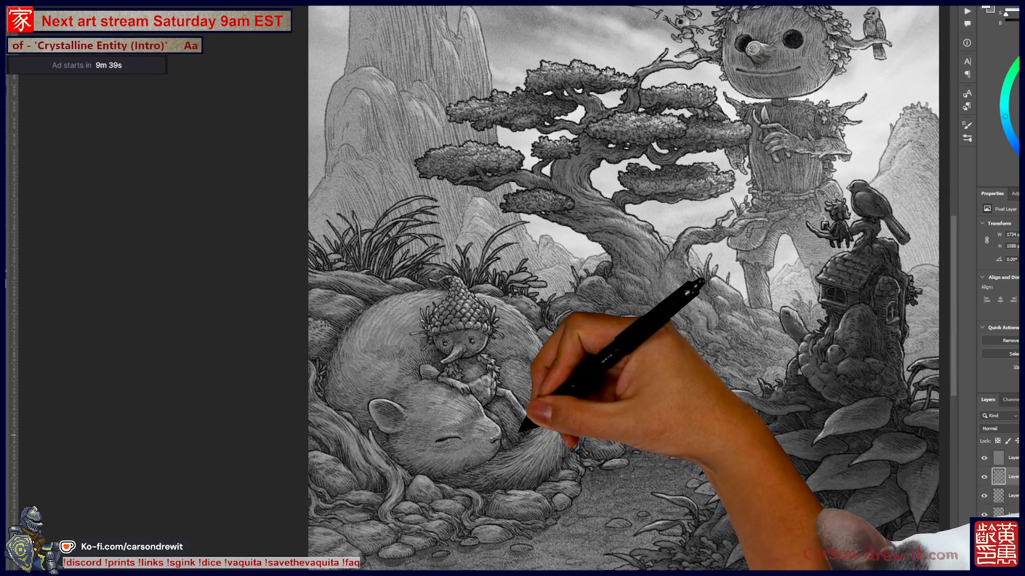
scroll(553, 368, down, 1)
scroll(552, 368, down, 1)
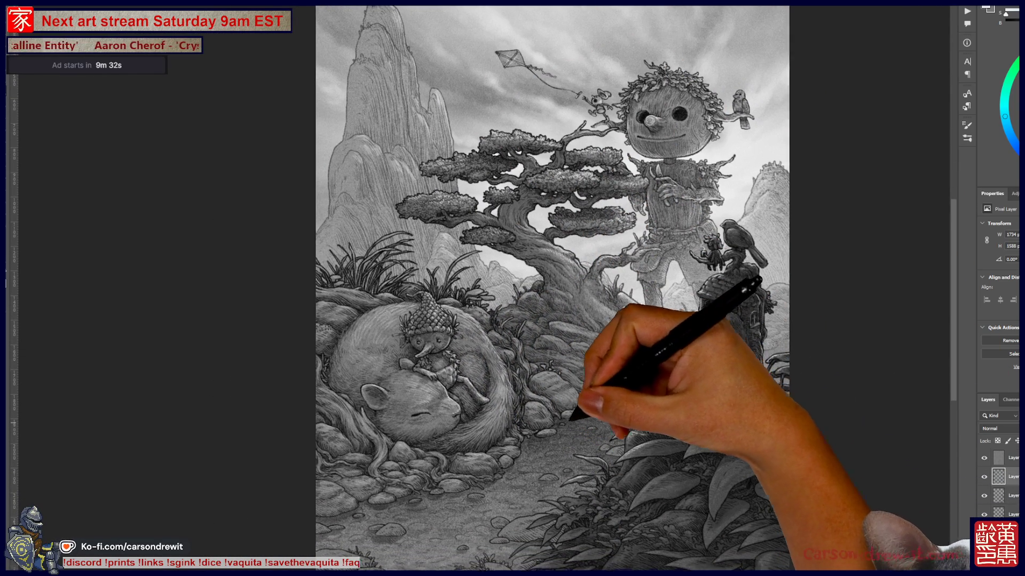
Nudge the view of the whole illustration before closing in on the path.
drag(576, 417, 560, 431)
scroll(537, 464, down, 1)
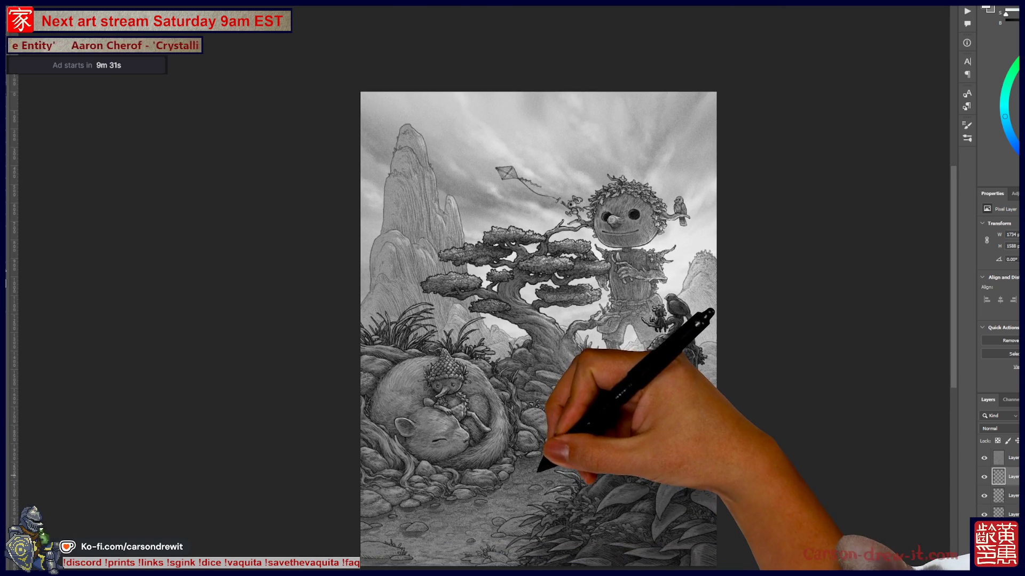
scroll(528, 512, up, 2)
scroll(528, 513, up, 2)
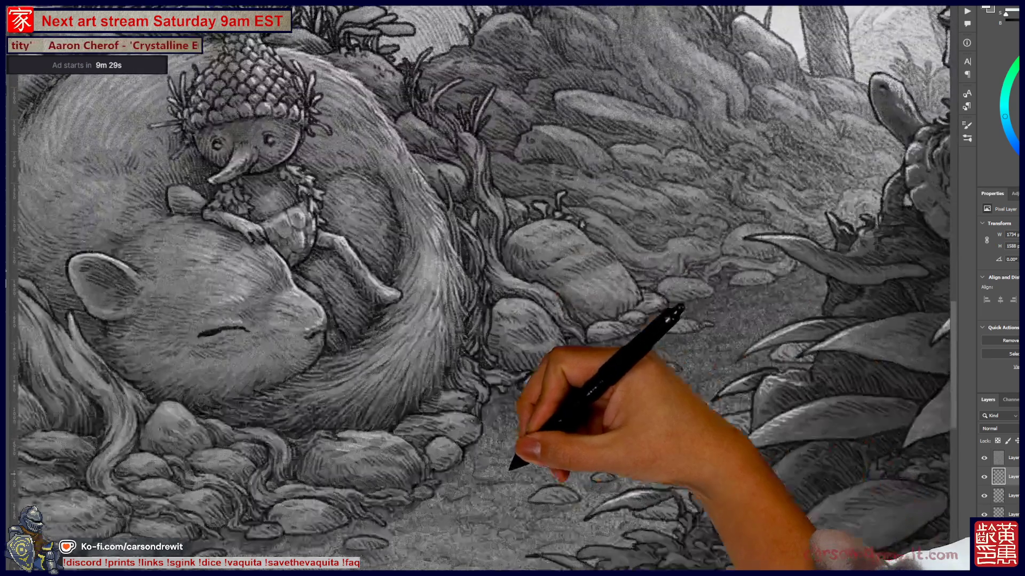
scroll(513, 288, down, 1)
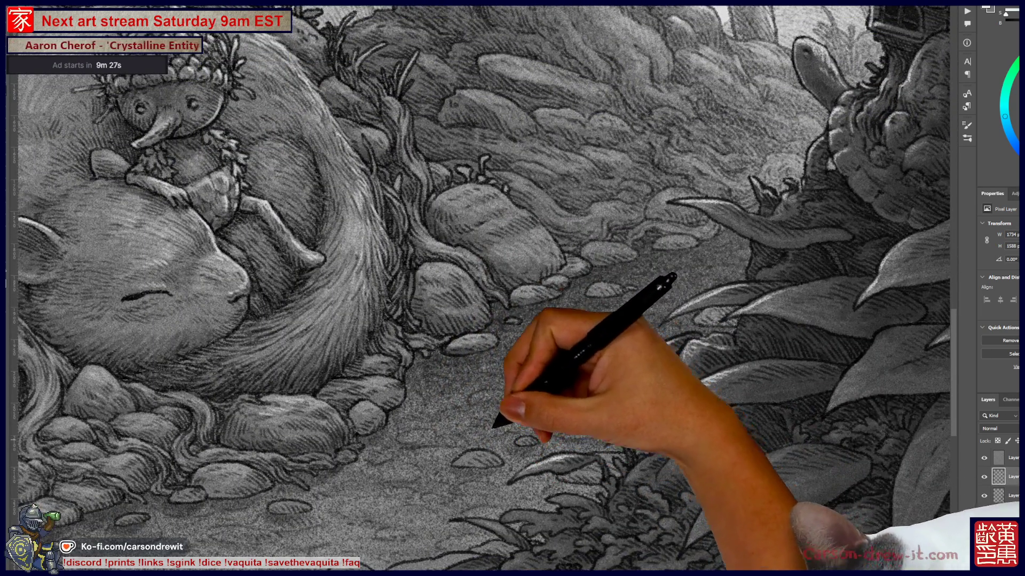
scroll(512, 289, up, 1)
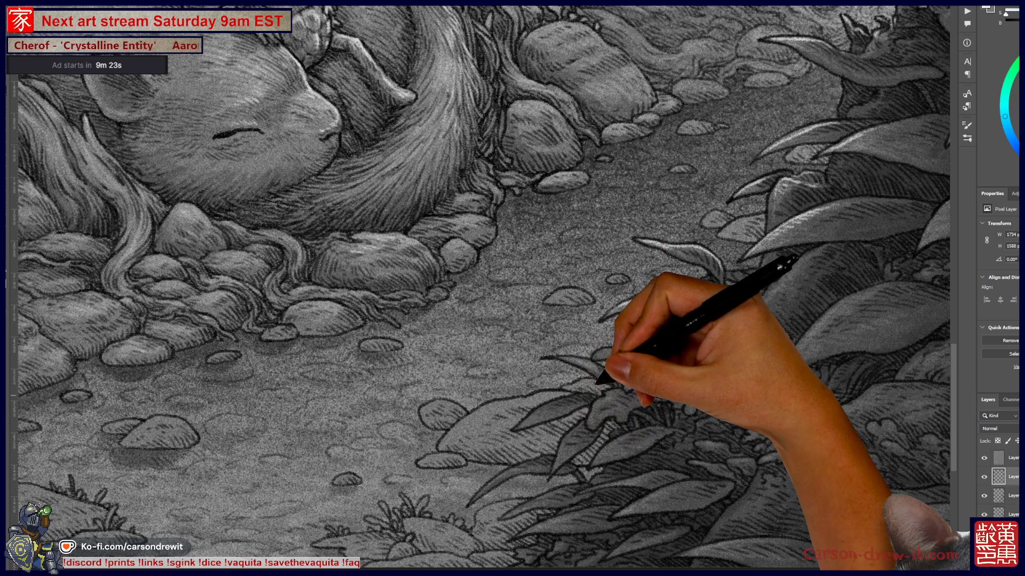
scroll(513, 288, down, 1)
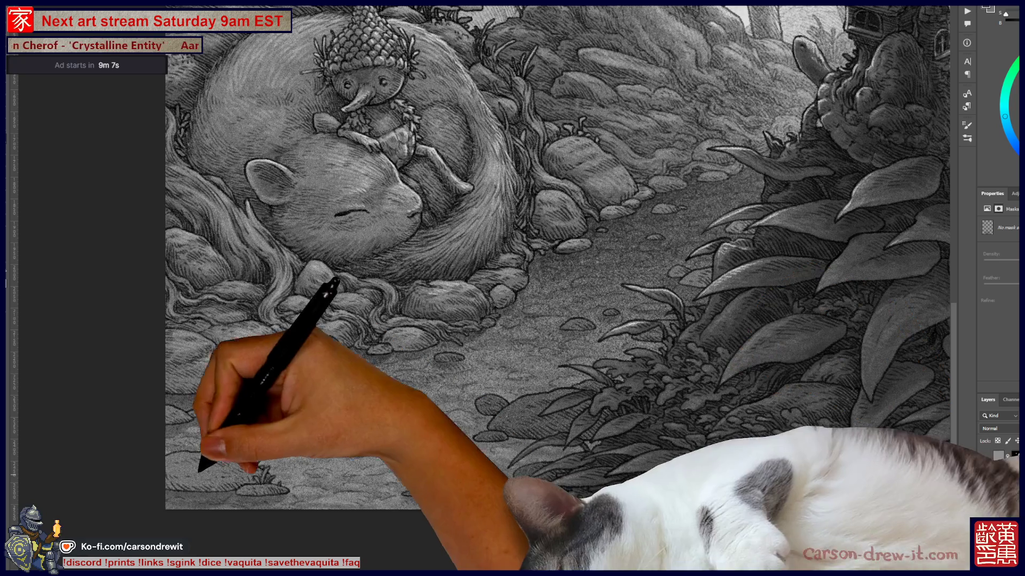
Zoom out and back in to frame the sleeping creature and the dirt path.
key(ctrl+minus)
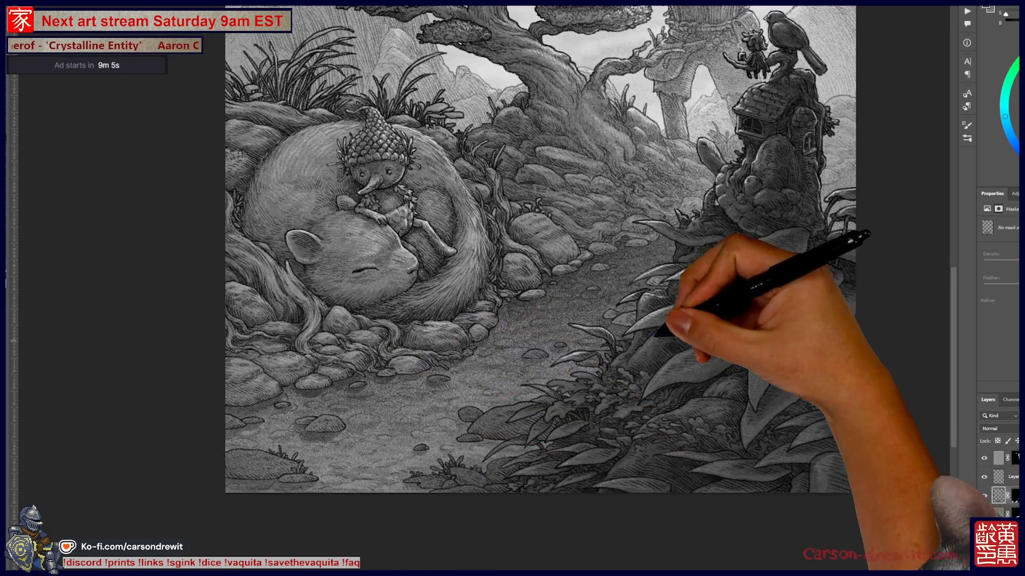
key(ctrl+plus)
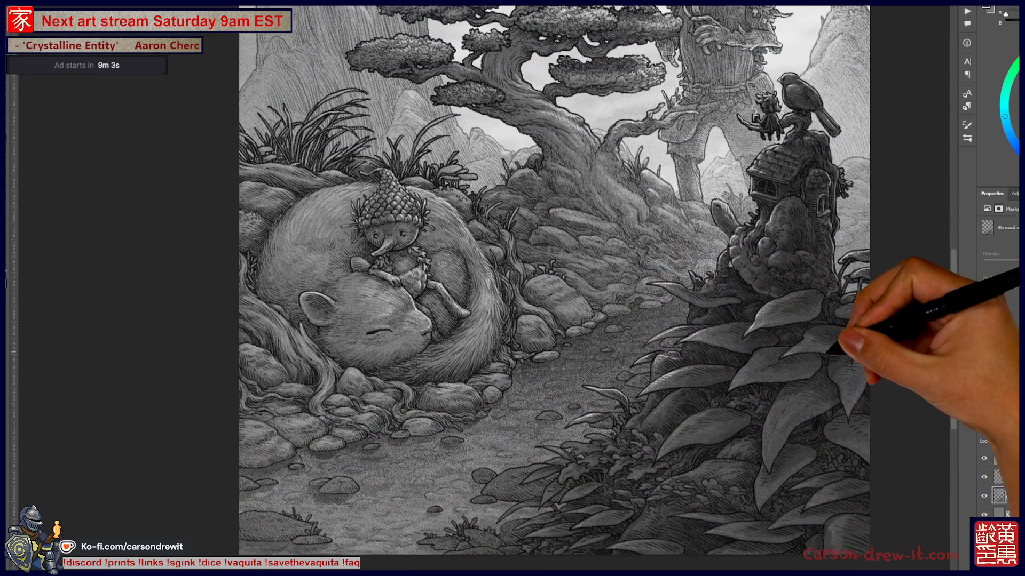
key(ctrl+minus)
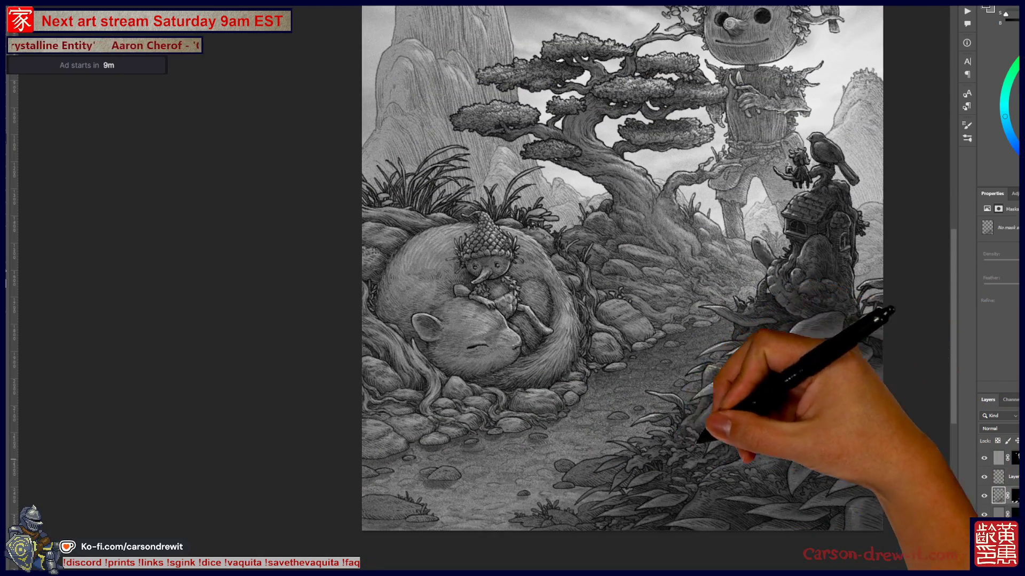
key(ctrl+plus)
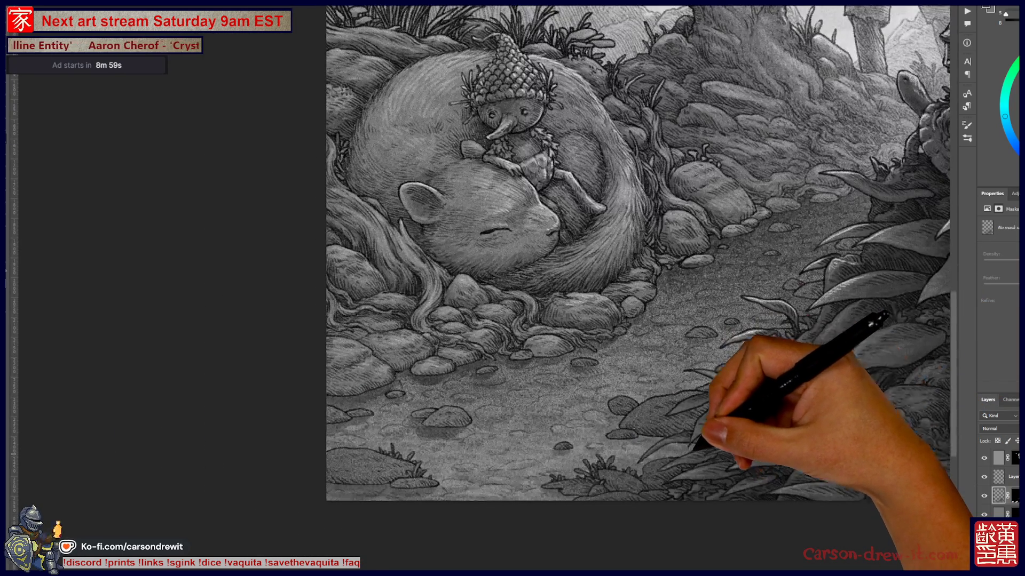
Pan around the path to bring the surrounding scene and its left side into view.
drag(638, 253, 652, 247)
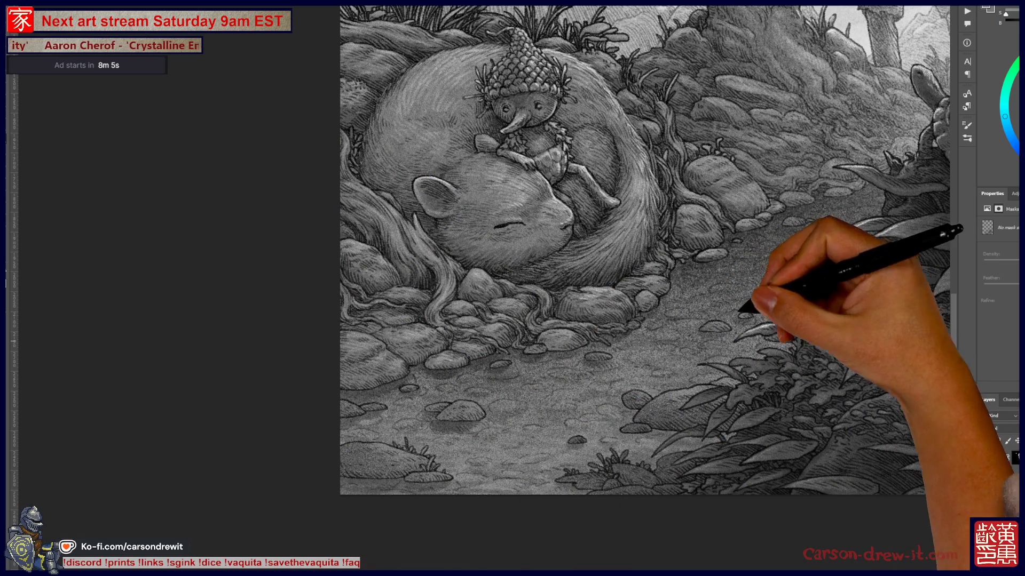
drag(724, 316, 616, 408)
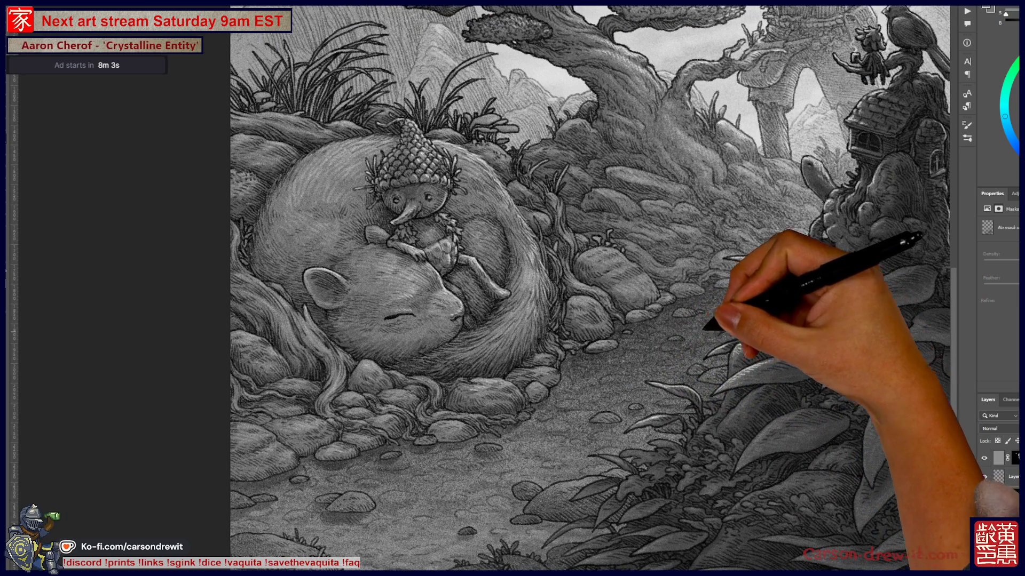
mouse_move(700, 308)
mouse_down()
mouse_move(644, 345)
mouse_move(704, 321)
mouse_up()
key(ctrl+0)
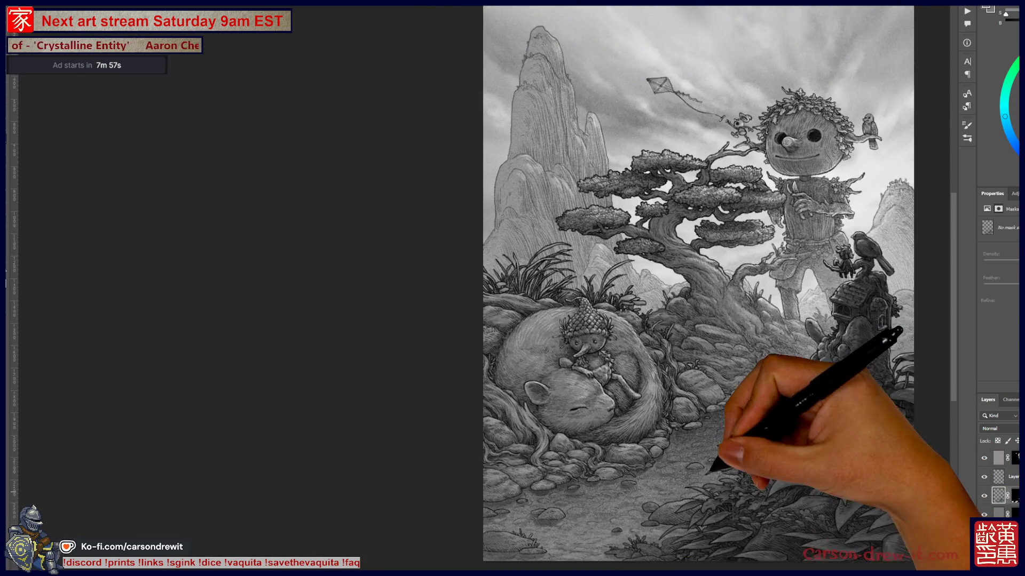
key(ctrl+plus)
key(ctrl+plus)
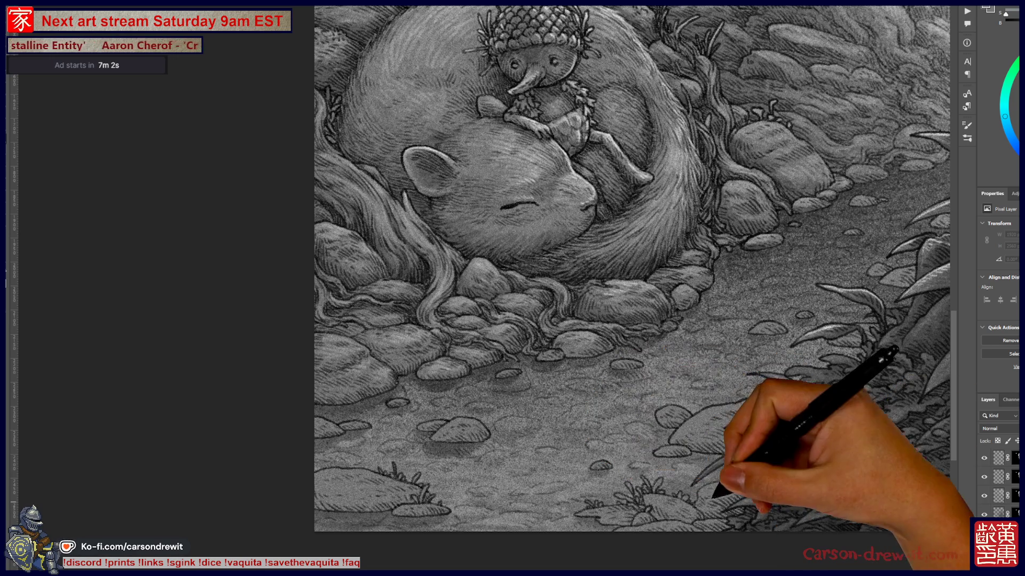
Check the full illustration, then move in close on the bottom-right leaves.
key(ctrl+minus)
drag(752, 484, 720, 440)
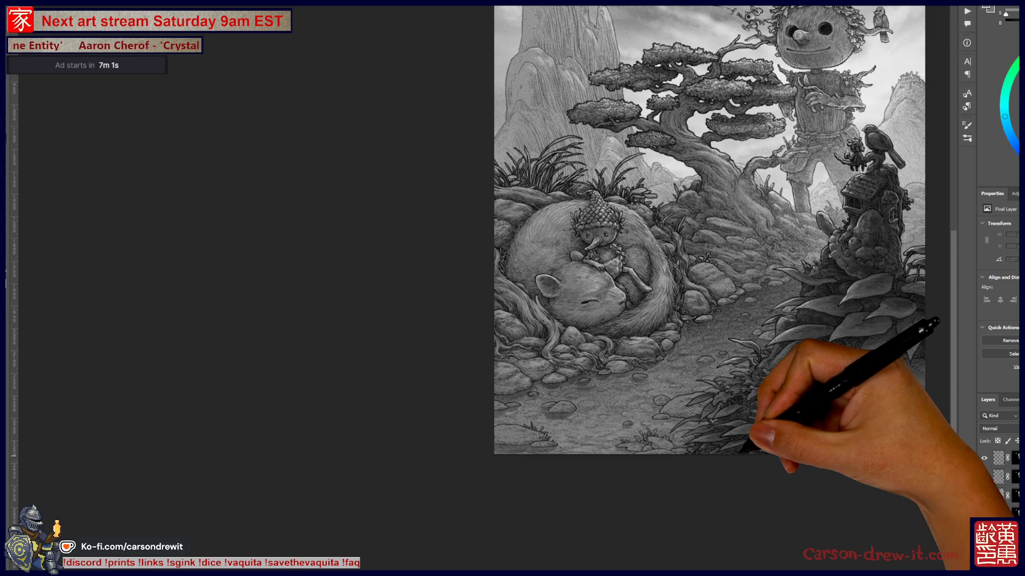
scroll(674, 437, up, 3)
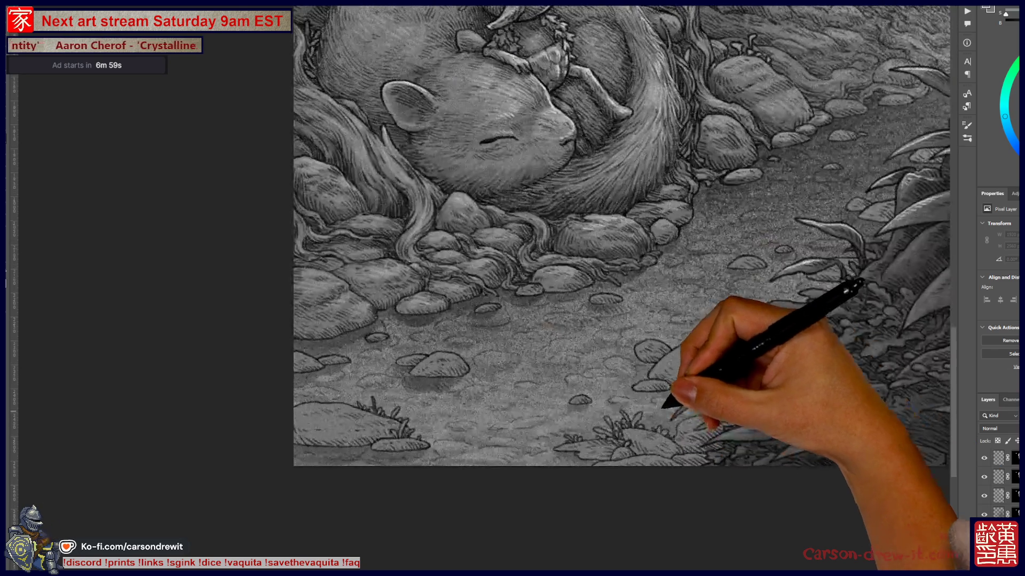
scroll(668, 404, up, 2)
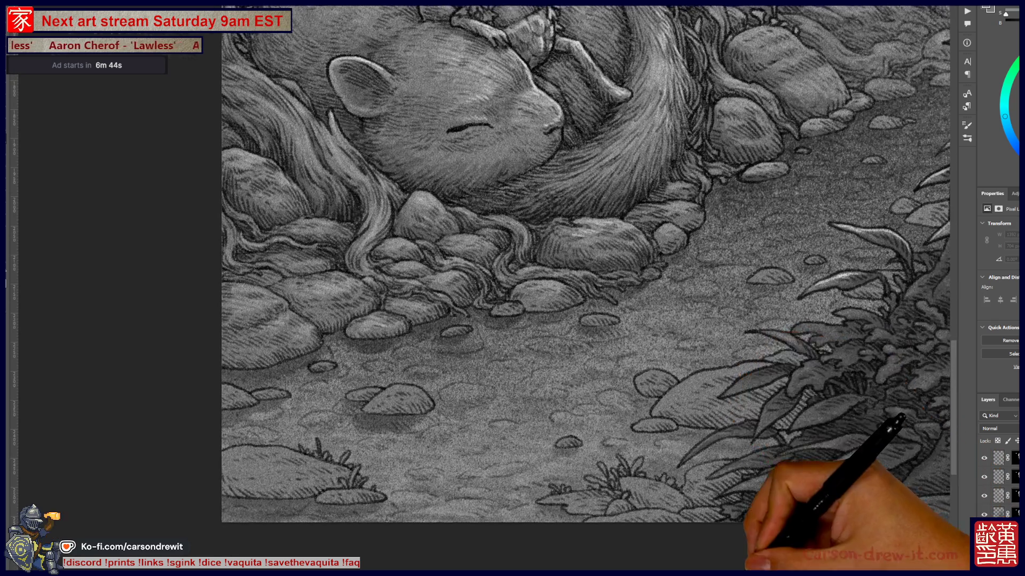
mouse_move(812, 423)
mouse_down()
mouse_move(858, 435)
mouse_move(591, 493)
mouse_up()
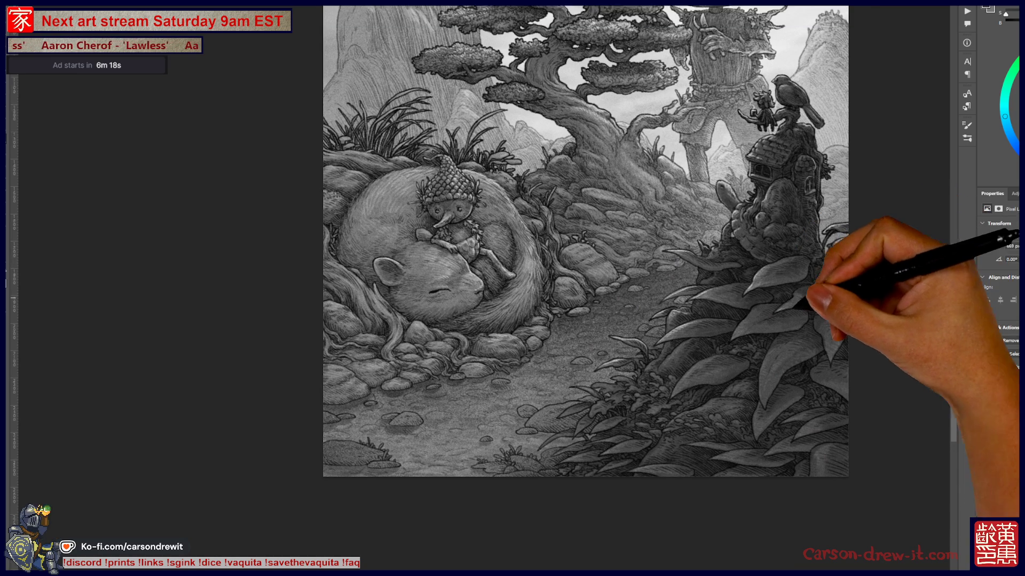
Pan the view around the dirt path while texturing it.
drag(608, 240, 569, 292)
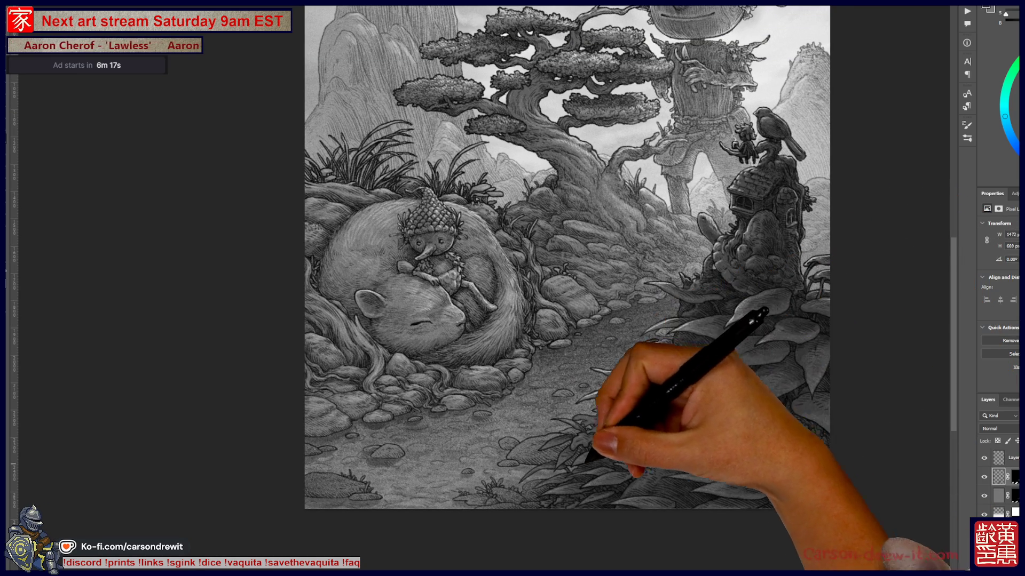
scroll(561, 320, up, 3)
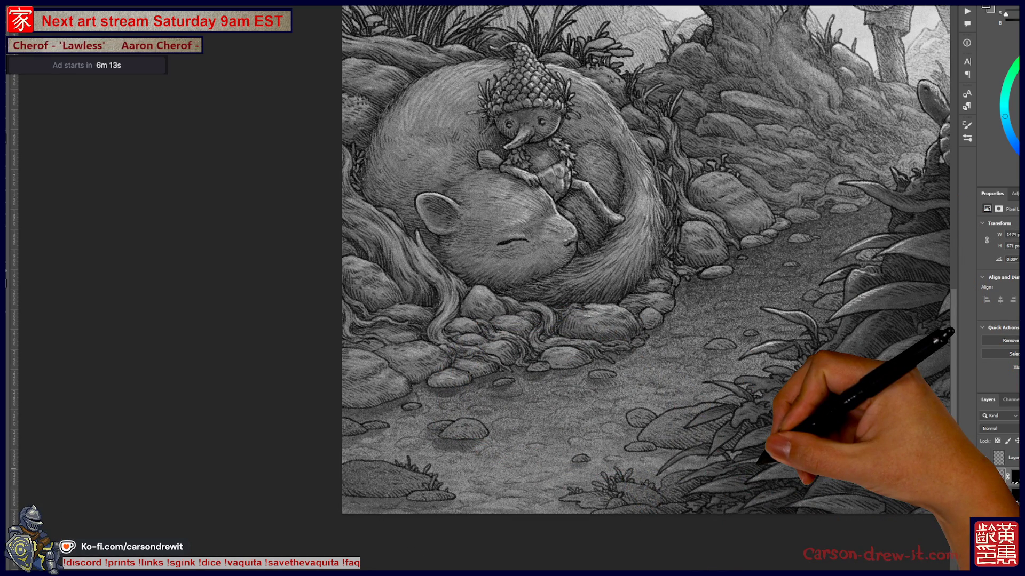
scroll(761, 461, up, 2)
scroll(673, 480, up, 1)
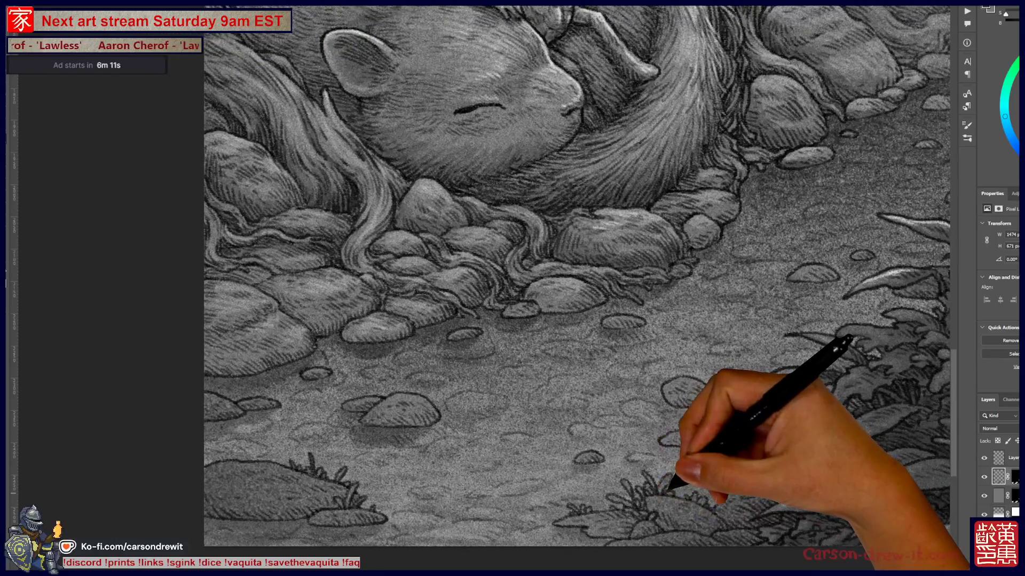
scroll(673, 485, down, 1)
scroll(672, 485, down, 1)
scroll(676, 487, down, 1)
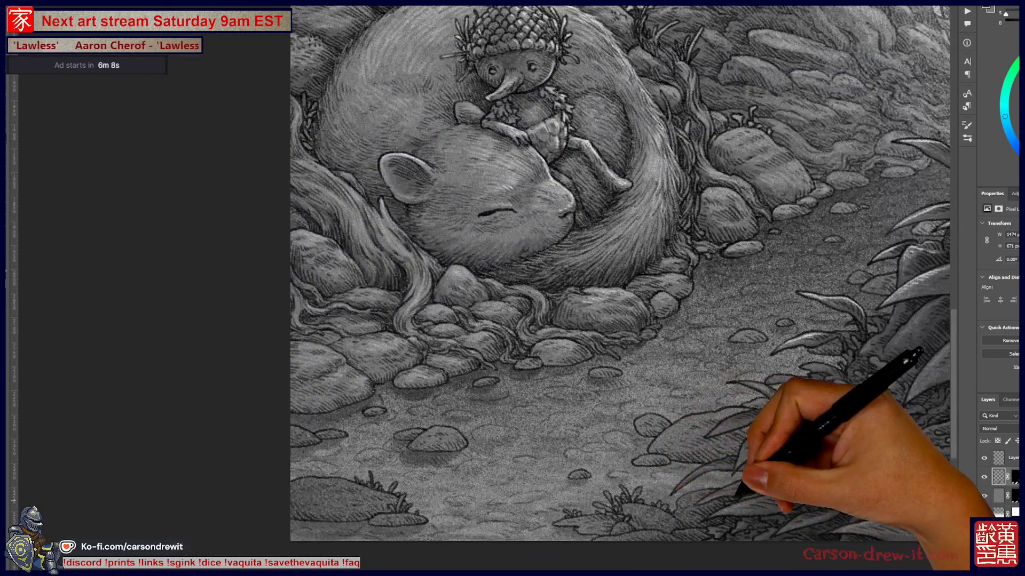
scroll(677, 488, down, 1)
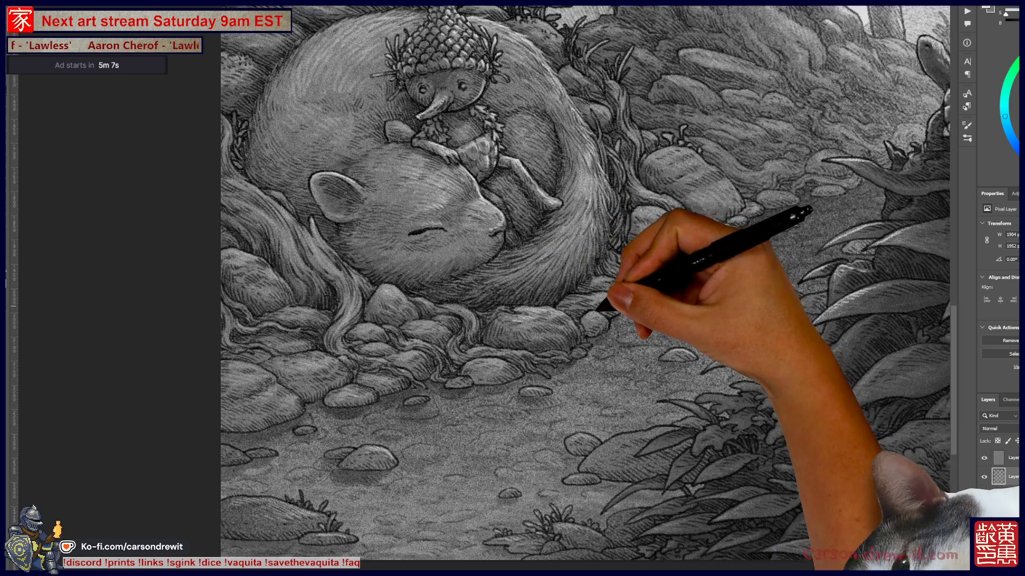
drag(609, 320, 548, 365)
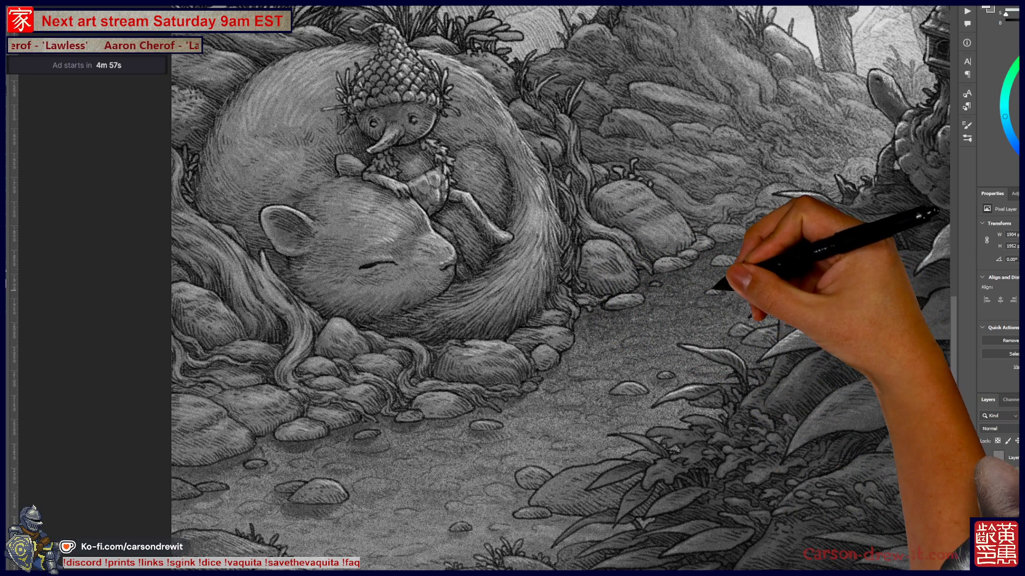
Zoom out to the trees, house and sky and bring the scene's left side into view.
key(ctrl+minus)
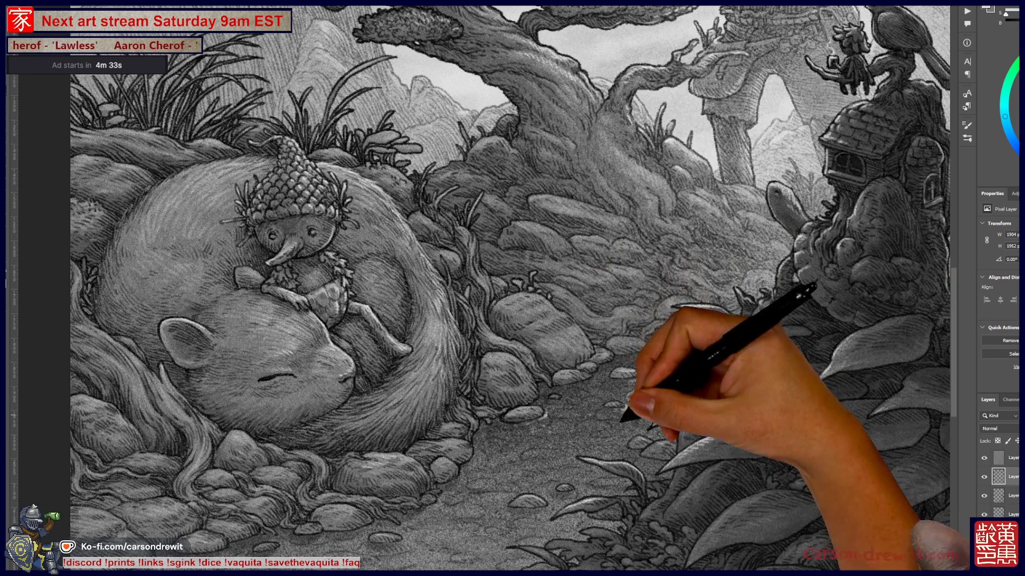
drag(512, 320, 585, 293)
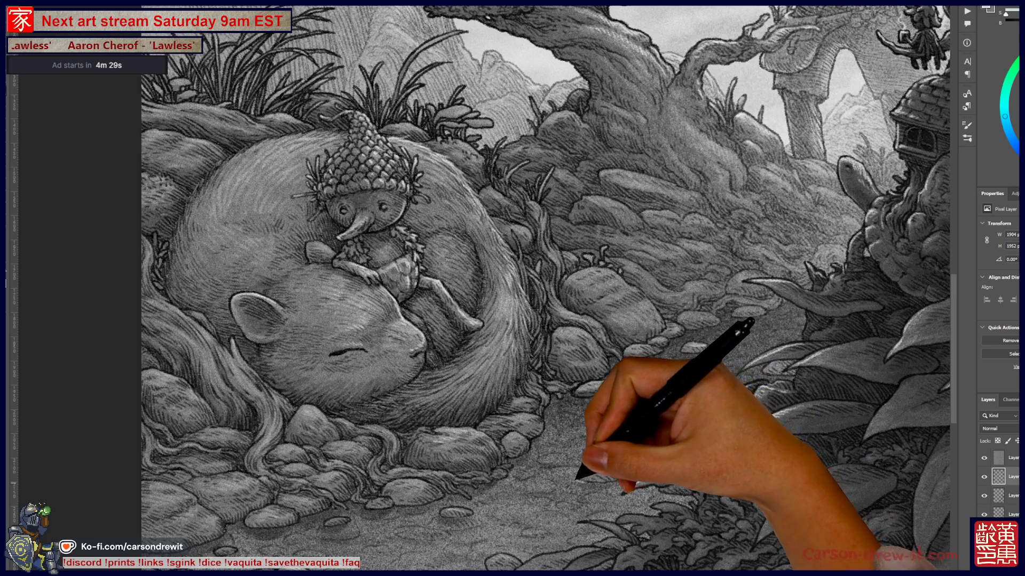
key(ctrl)
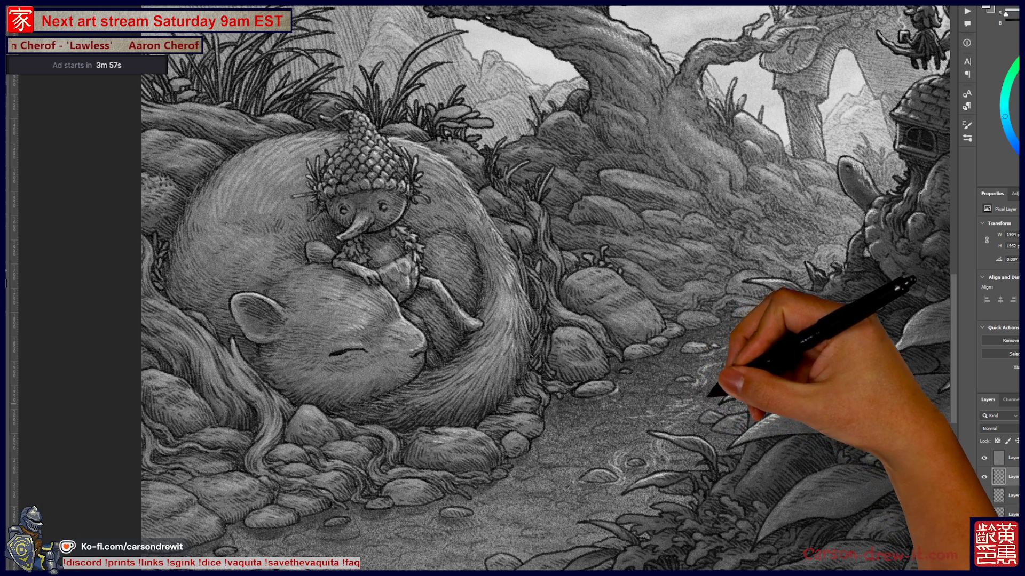
scroll(589, 246, down, 2)
scroll(589, 246, down, 2)
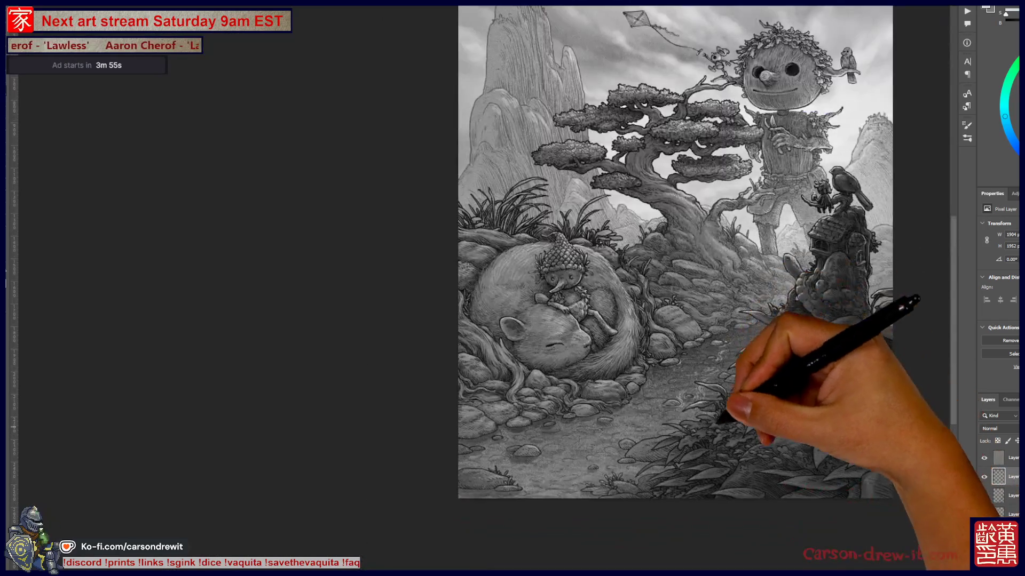
scroll(590, 246, down, 1)
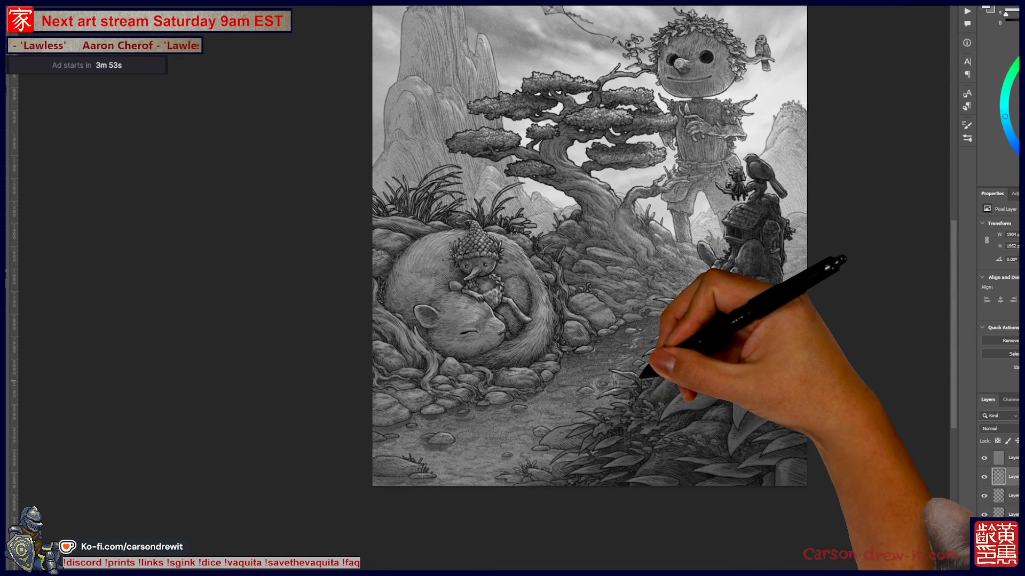
scroll(668, 348, up, 2)
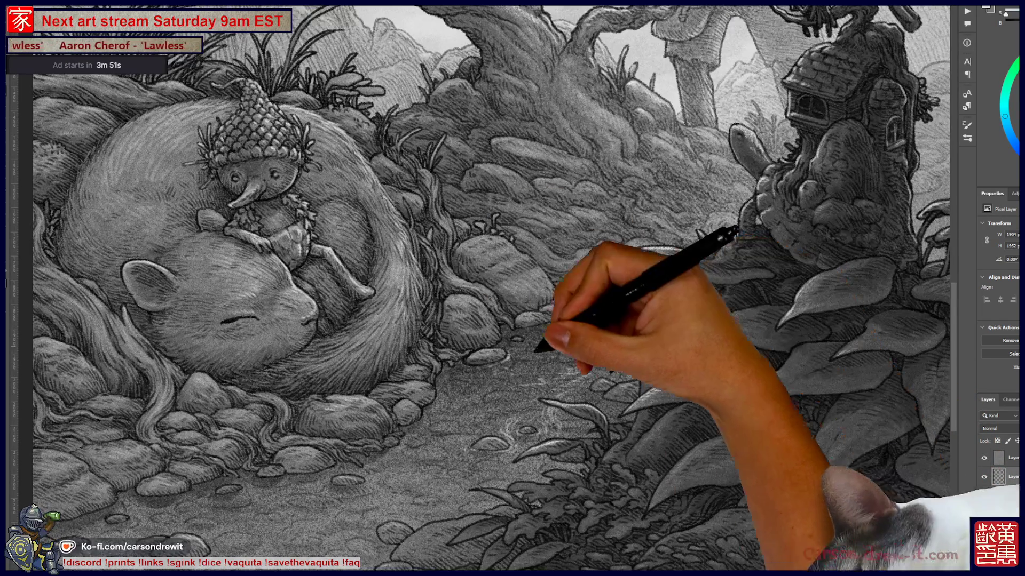
Bring the right edge of the illustration into view for path detailing.
drag(561, 265, 500, 298)
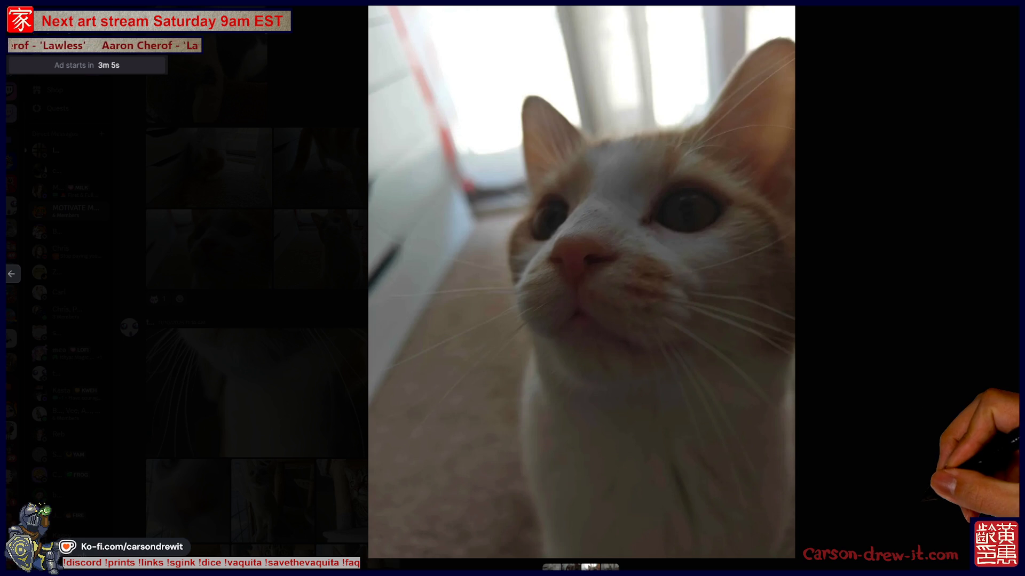
Close the full-size cat photo in the Discord chat.
key(Escape)
scroll(561, 304, down, 1)
scroll(560, 304, down, 5)
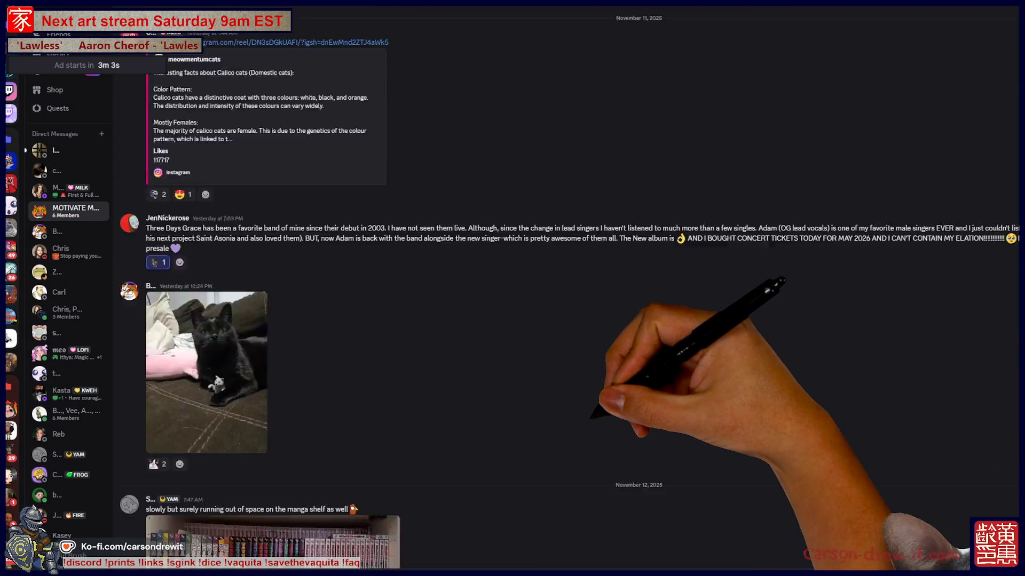
scroll(561, 305, down, 3)
scroll(272, 304, up, 5)
scroll(273, 304, up, 5)
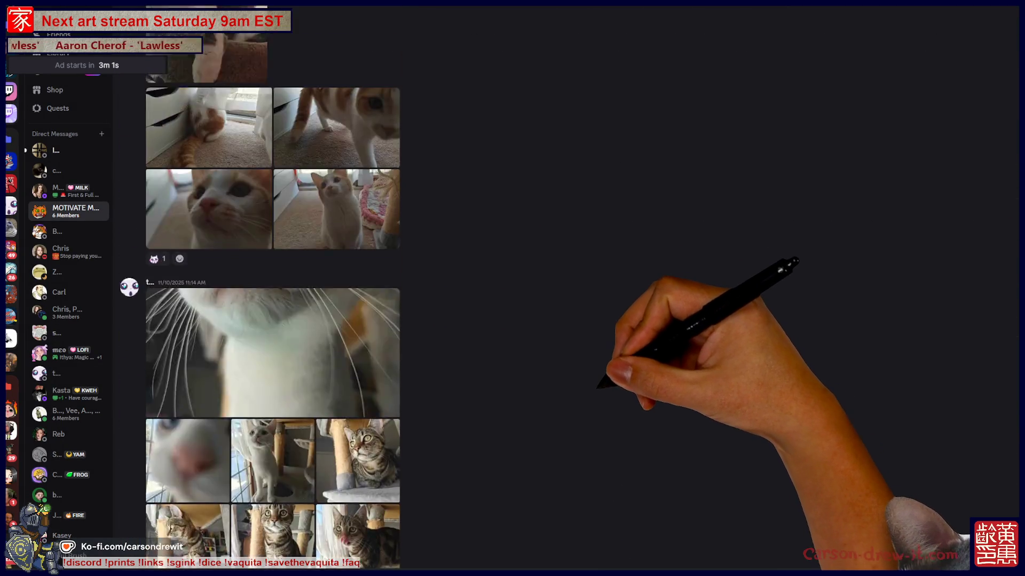
scroll(272, 304, up, 5)
scroll(272, 304, up, 1)
scroll(272, 305, up, 5)
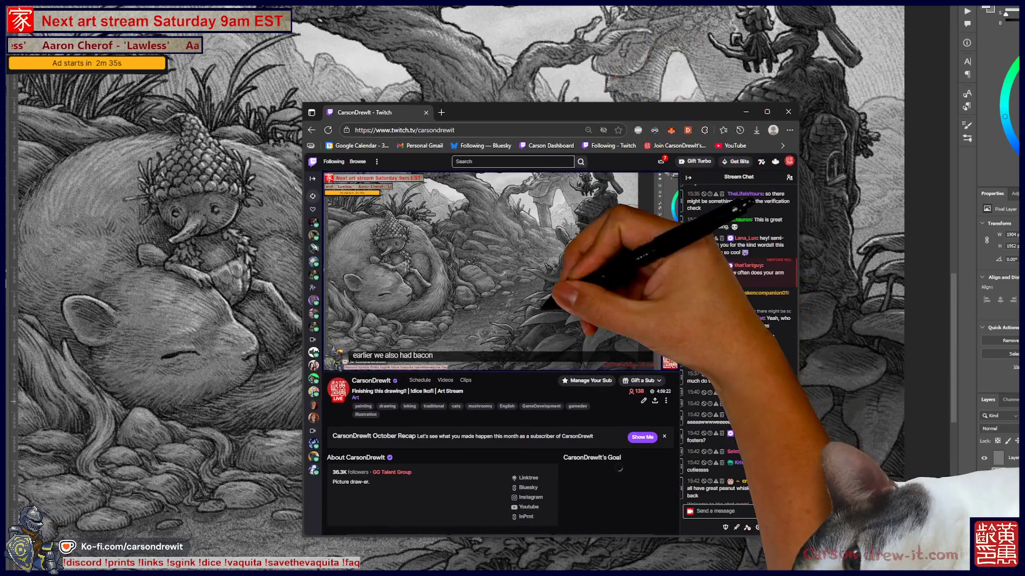
Scrub the Twitch replay around 3:51, ahead, then back to earlier moments.
click(591, 354)
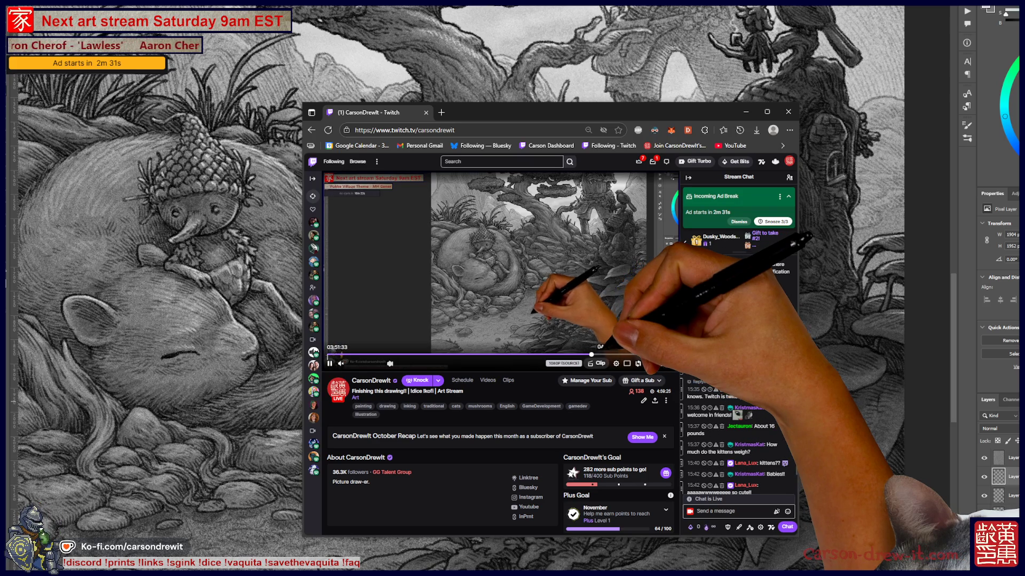
click(603, 352)
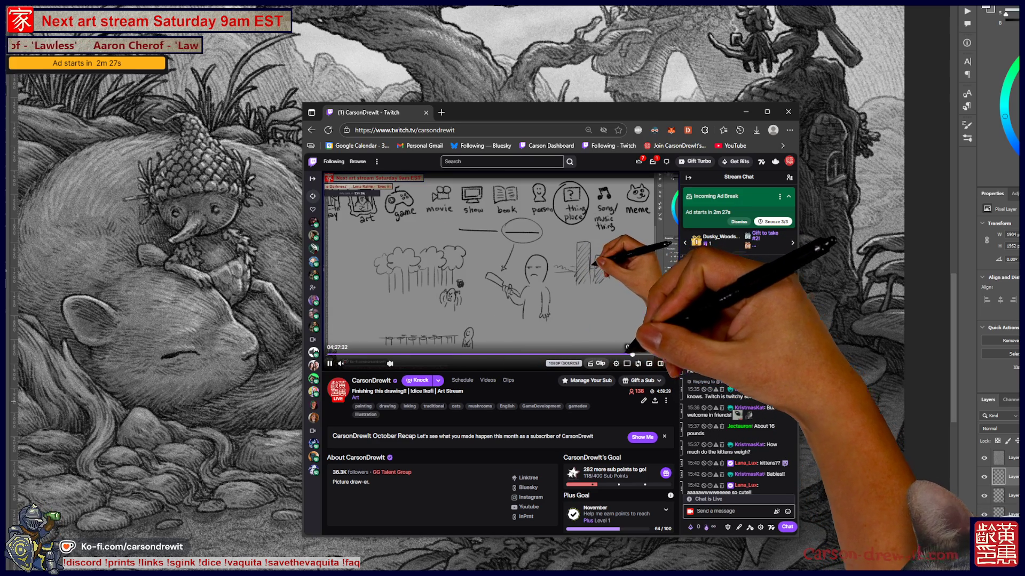
click(620, 353)
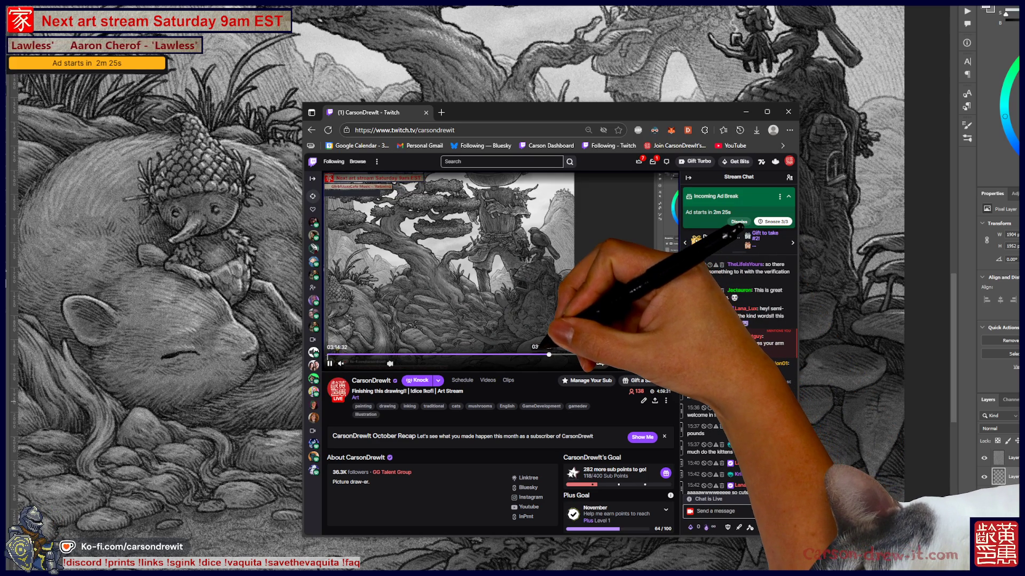
click(561, 353)
click(526, 353)
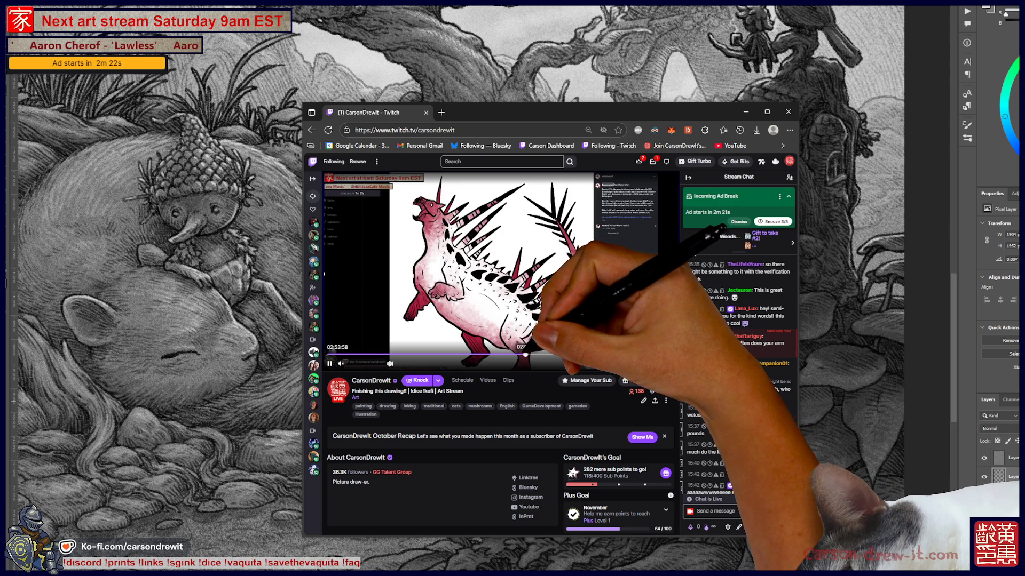
Rewind past the sleeping-creature drawing and tree scene to the white cat on the fluffy bed.
click(529, 352)
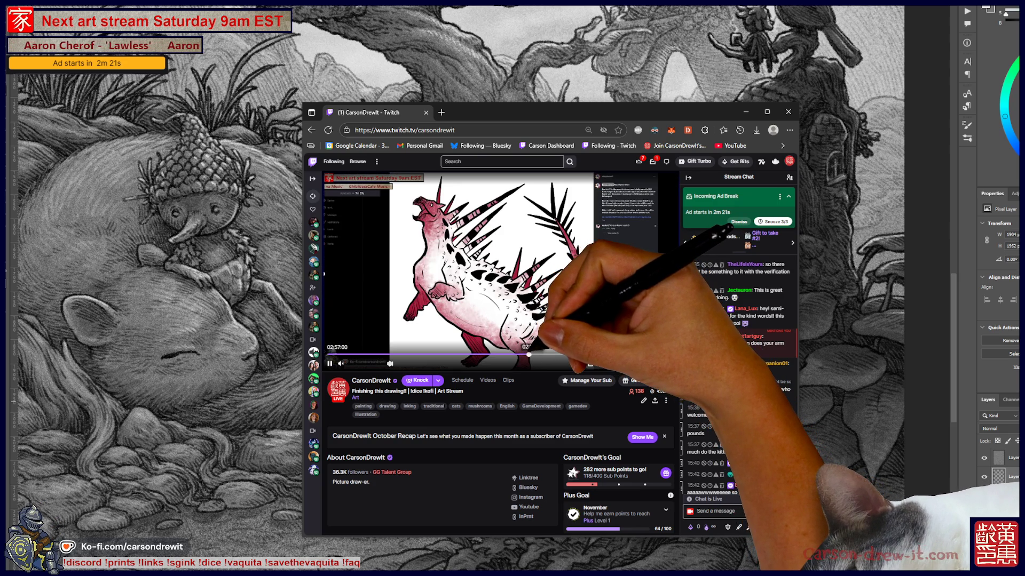
click(509, 354)
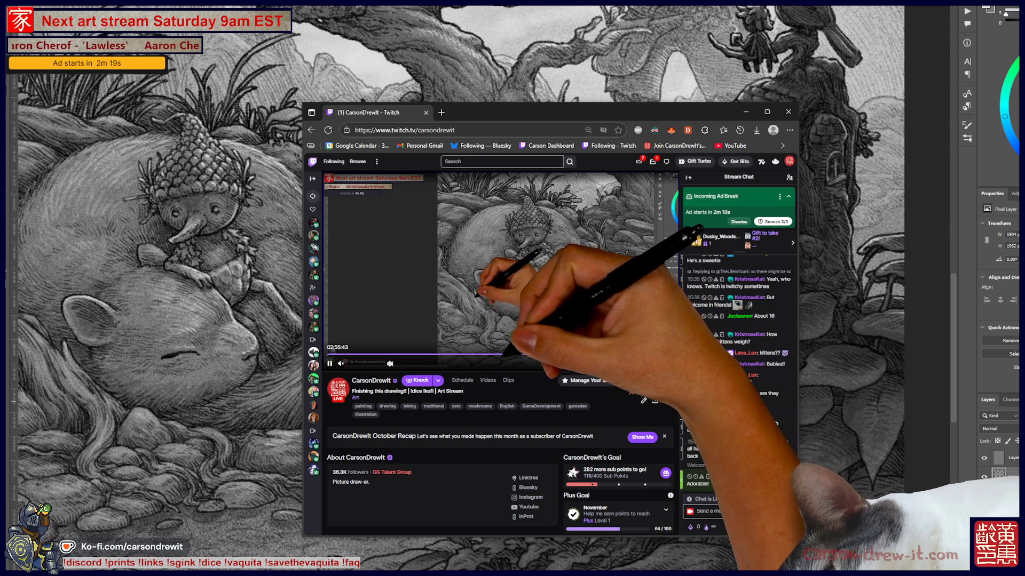
click(476, 353)
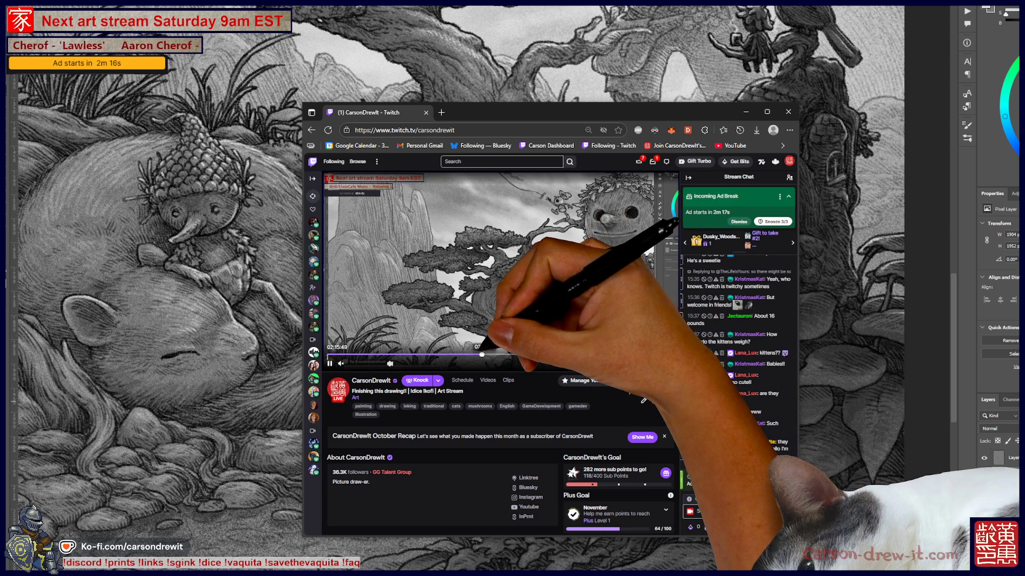
click(468, 352)
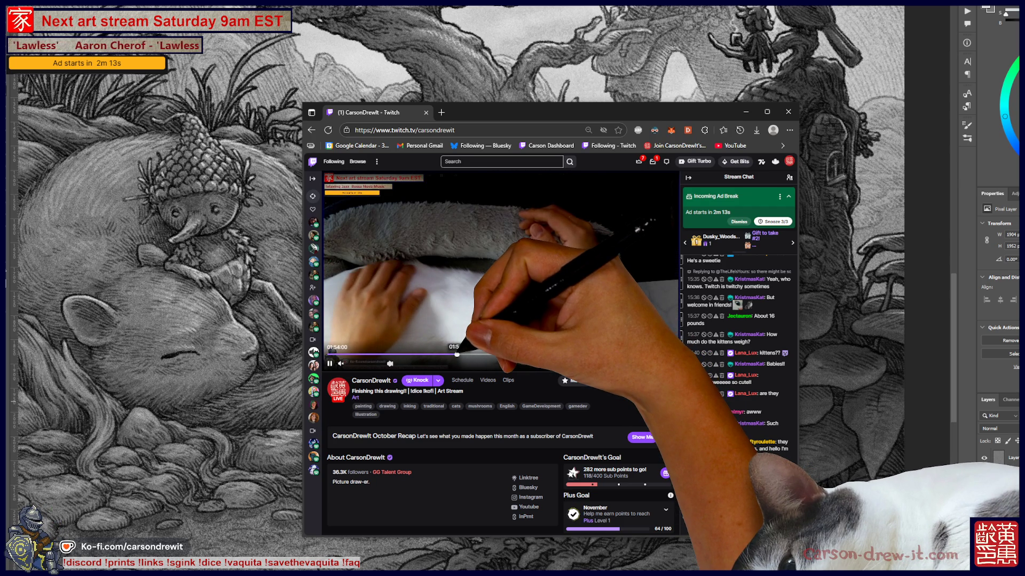
click(456, 353)
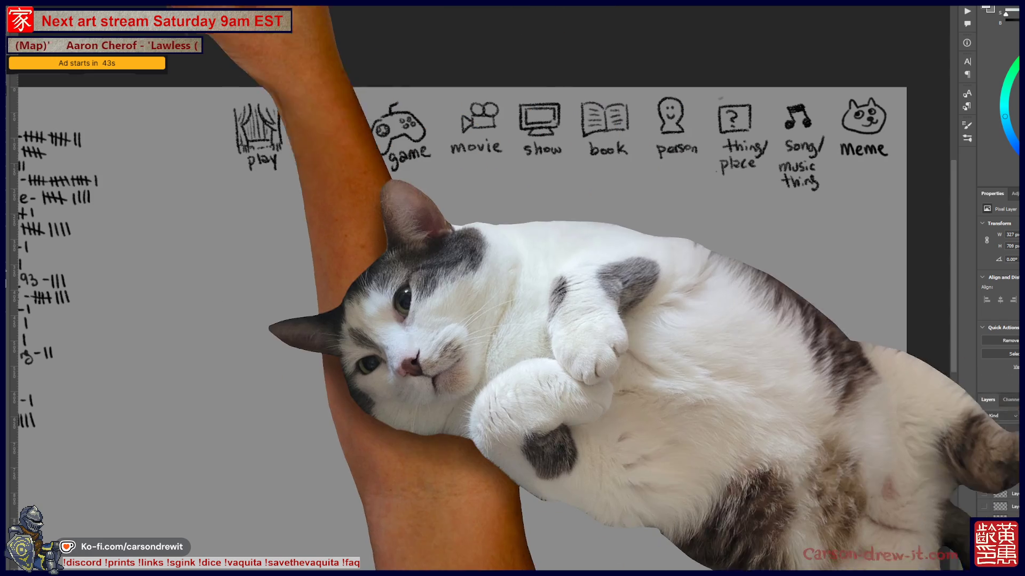
Peek at the brush preset picker in the options bar and dismiss it.
click(35, 28)
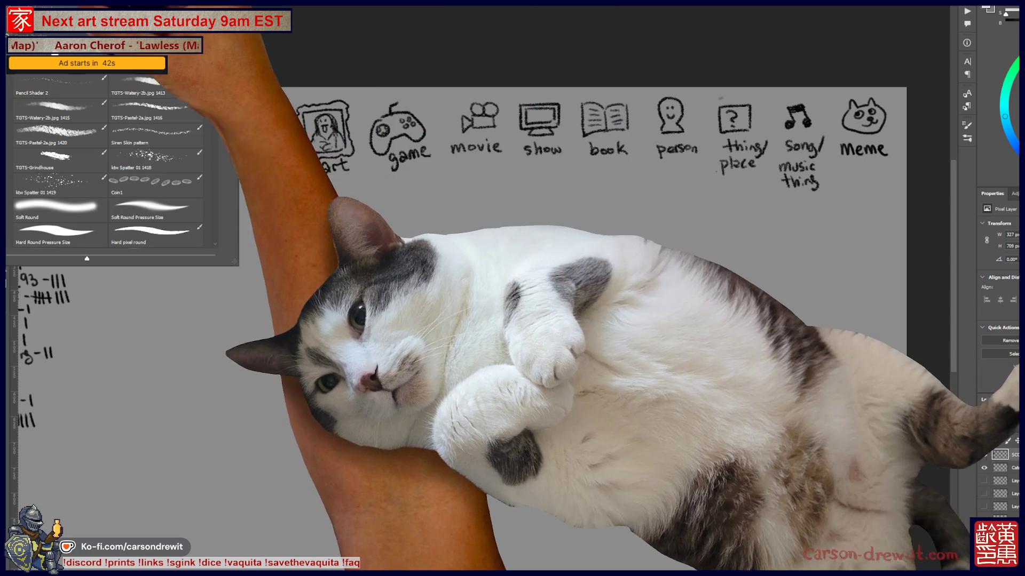
key(Escape)
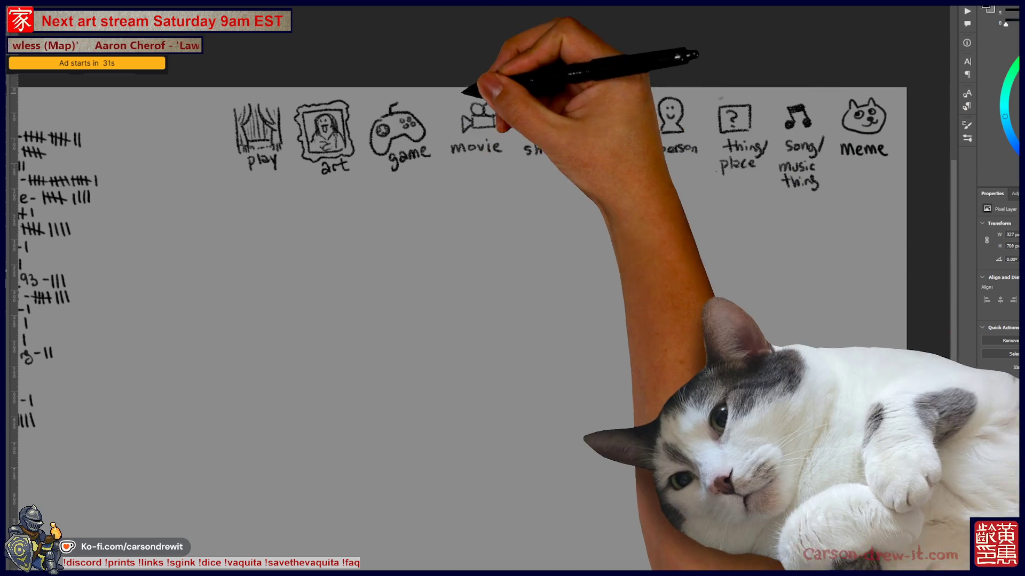
Circle the movie and thing/place icons and draw a blank dash beneath them.
drag(442, 103, 449, 96)
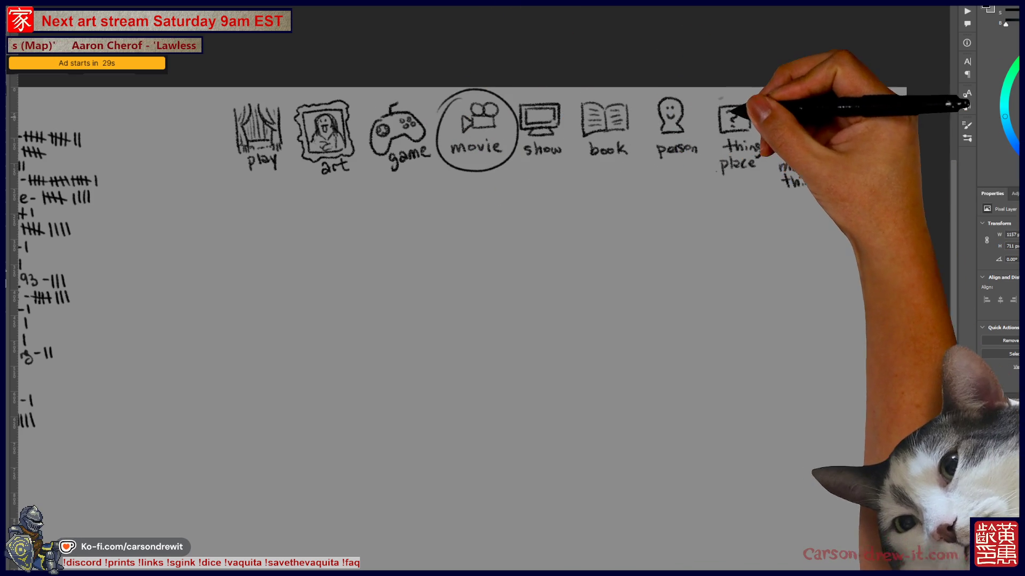
drag(704, 105, 708, 99)
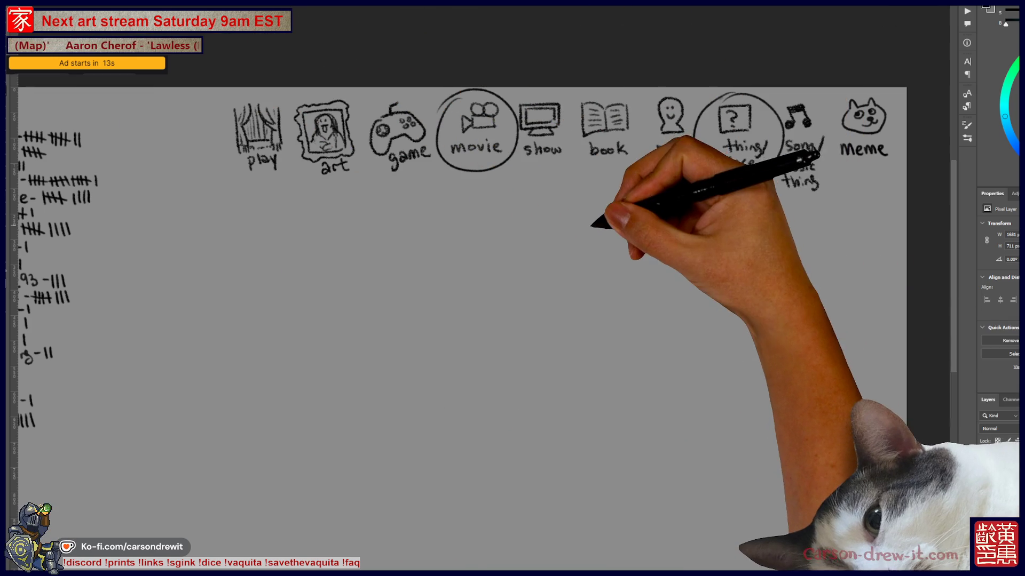
scroll(589, 233, up, 1)
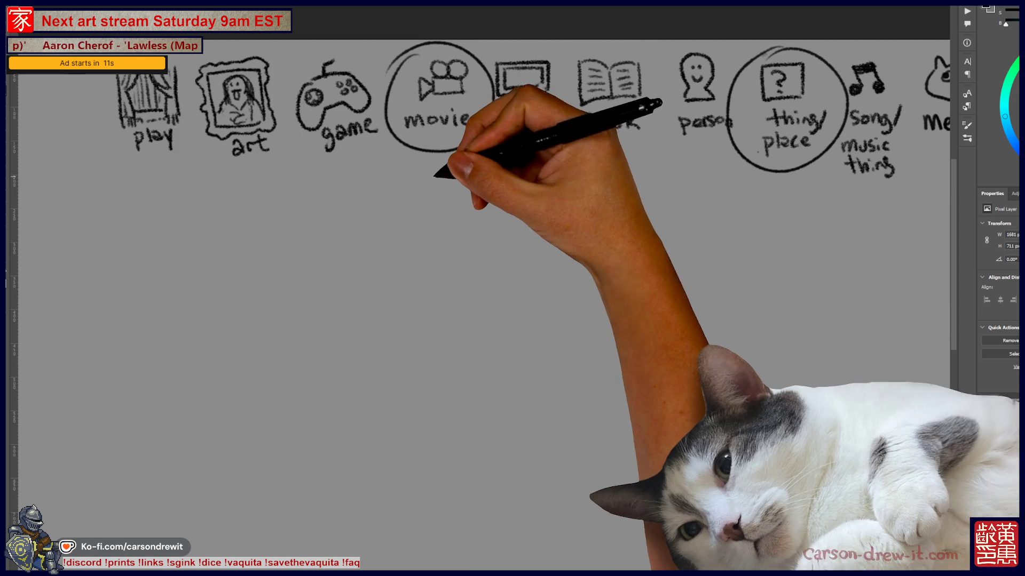
drag(393, 196, 721, 203)
Add a fifth, longer blank dash and discard a rough box sketched below the blanks.
drag(606, 384, 518, 398)
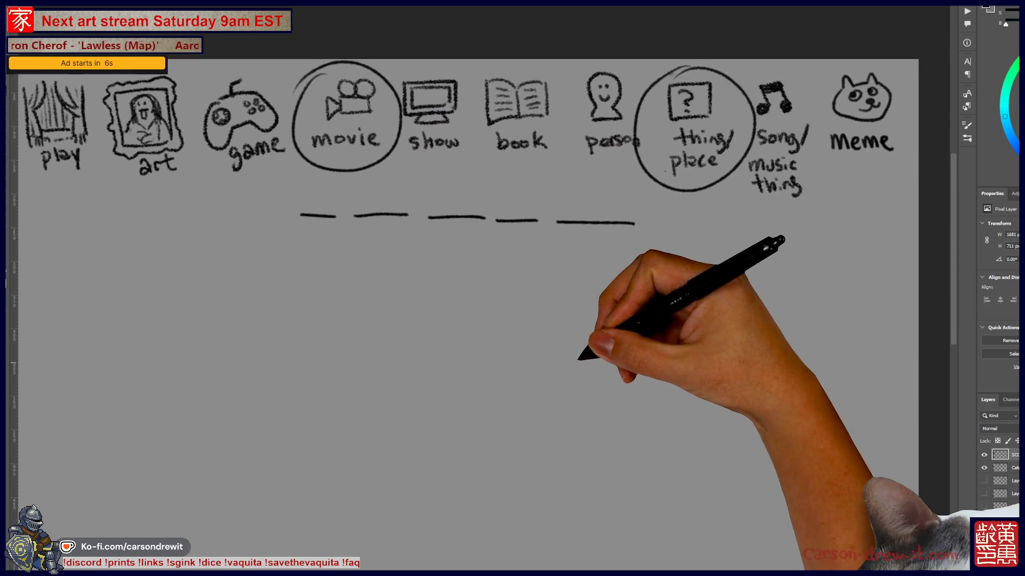
drag(605, 277, 615, 226)
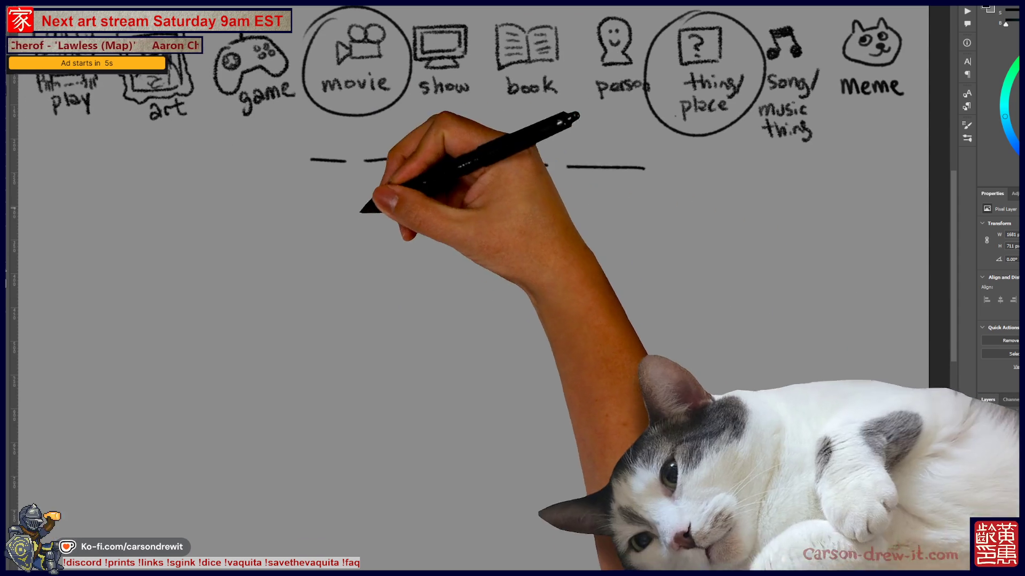
mouse_move(309, 305)
mouse_down()
mouse_move(584, 314)
mouse_move(350, 250)
mouse_move(583, 242)
mouse_up()
key(ctrl+z)
key(ctrl+z)
key(ctrl+z)
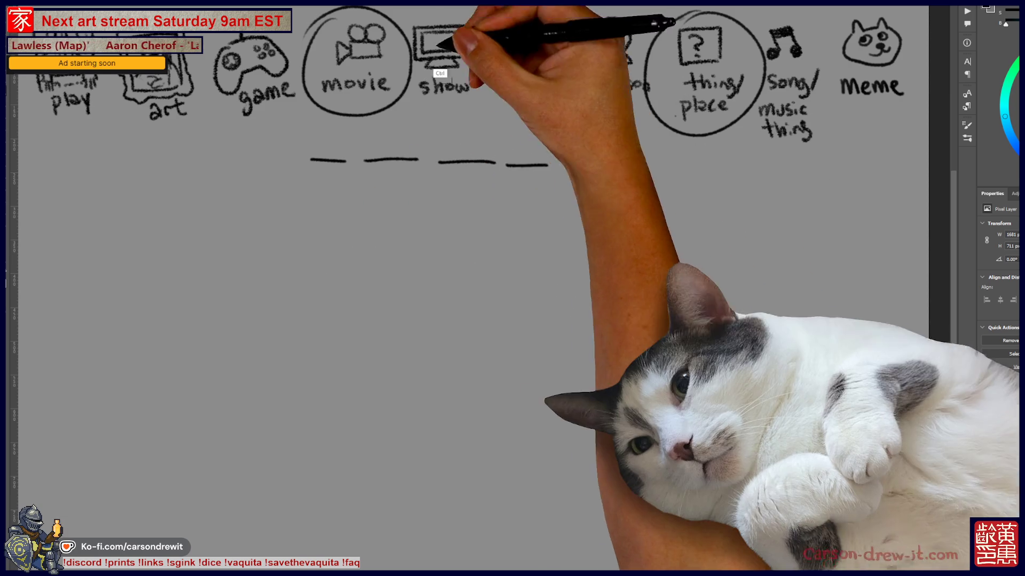
Enable vertical symmetry painting with the mirror axis centred on the page.
click(448, 8)
click(433, 6)
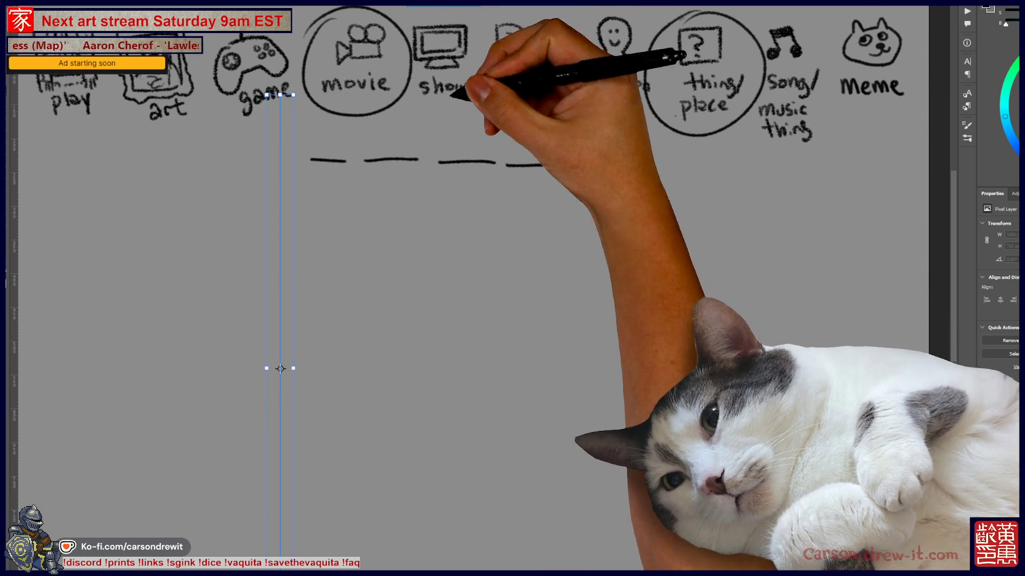
drag(280, 369, 472, 340)
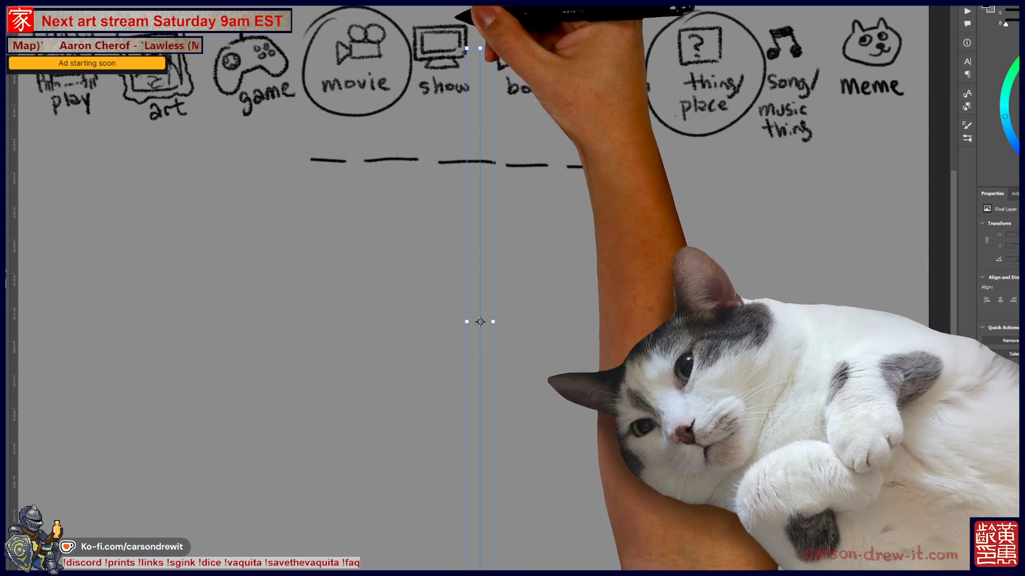
key(Return)
Draw the mirrored table top, slanted sides, legs and bottom edge.
drag(314, 280, 571, 280)
key(ctrl+z)
mouse_move(486, 280)
mouse_down()
mouse_move(272, 345)
mouse_move(473, 349)
mouse_up()
drag(263, 354, 262, 472)
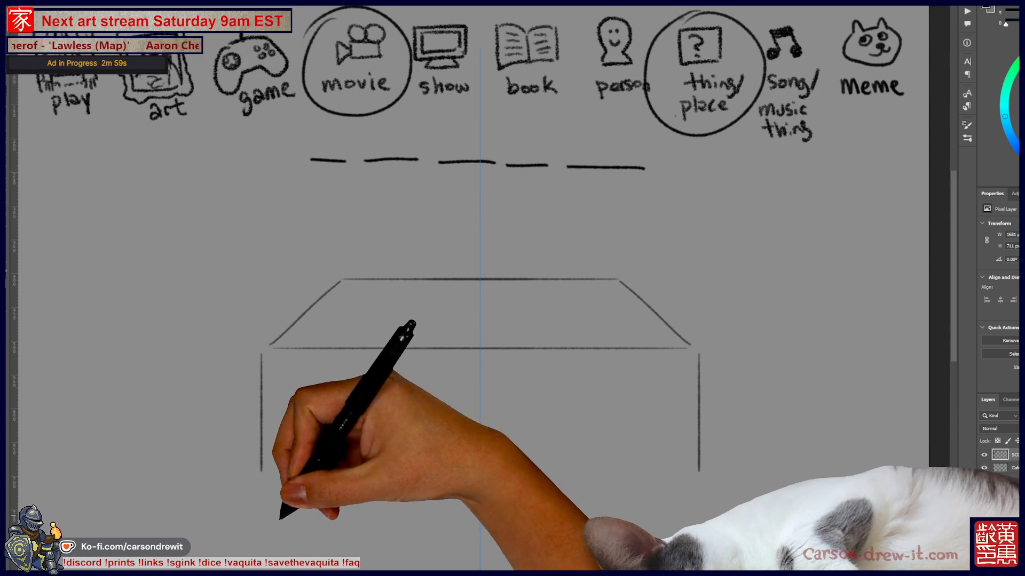
drag(263, 510, 461, 509)
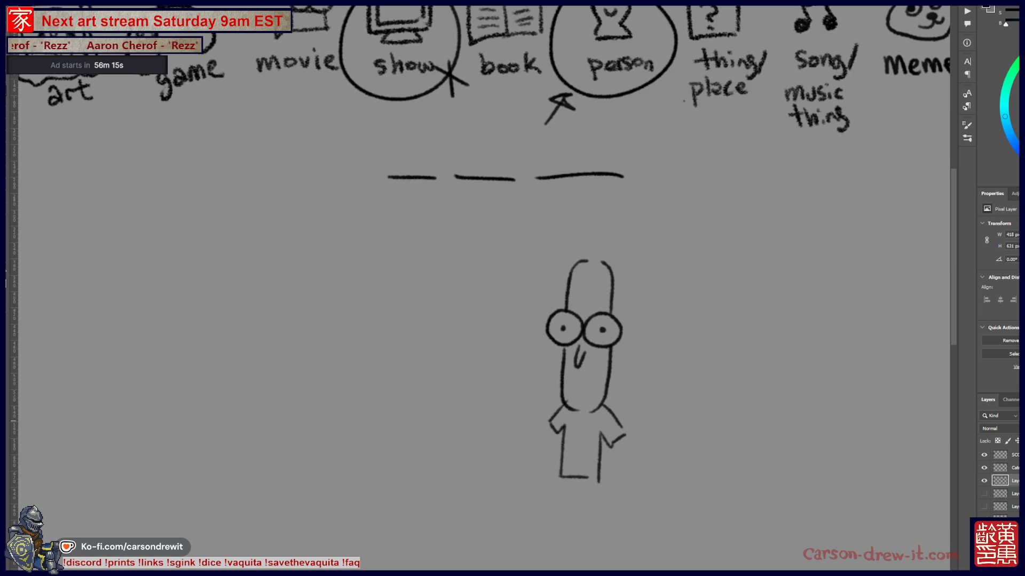
Hide the sketch layer so only the category icons remain visible.
click(985, 468)
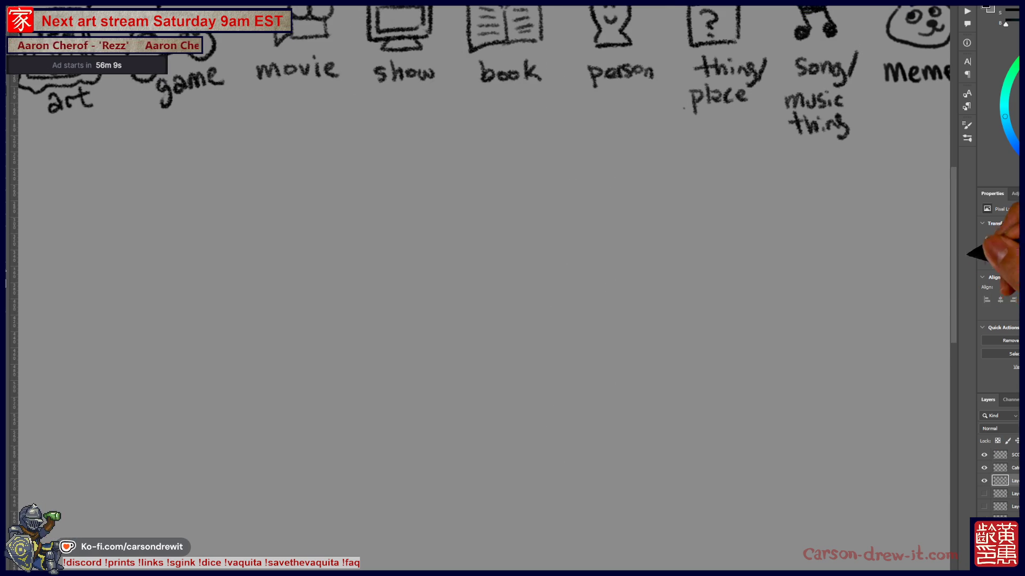
scroll(480, 320, up, 3)
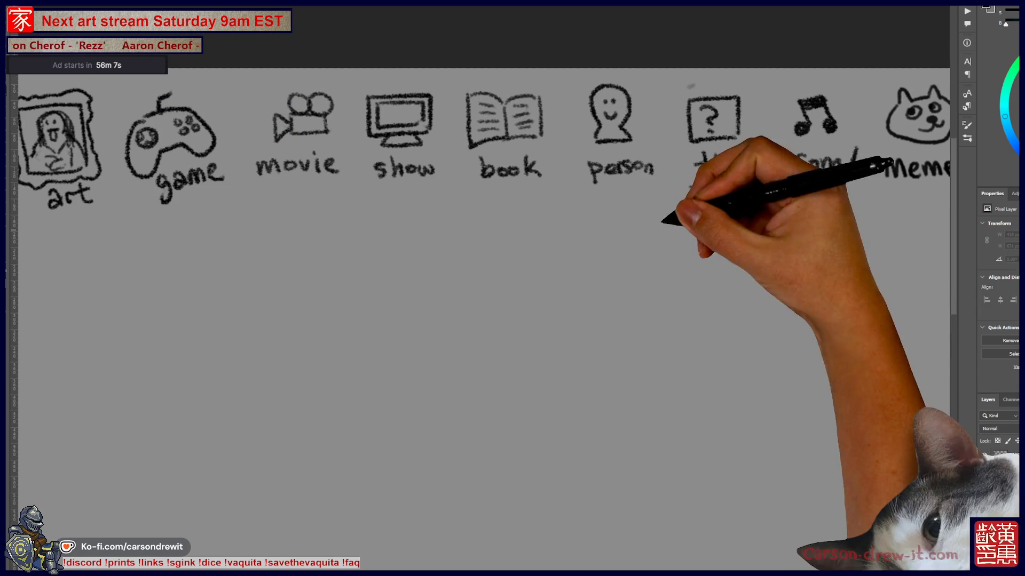
Draw an arrow from the person icon, circle the movie icon, and add a blank dash below.
mouse_move(604, 78)
mouse_down()
mouse_move(568, 164)
mouse_move(557, 142)
mouse_up()
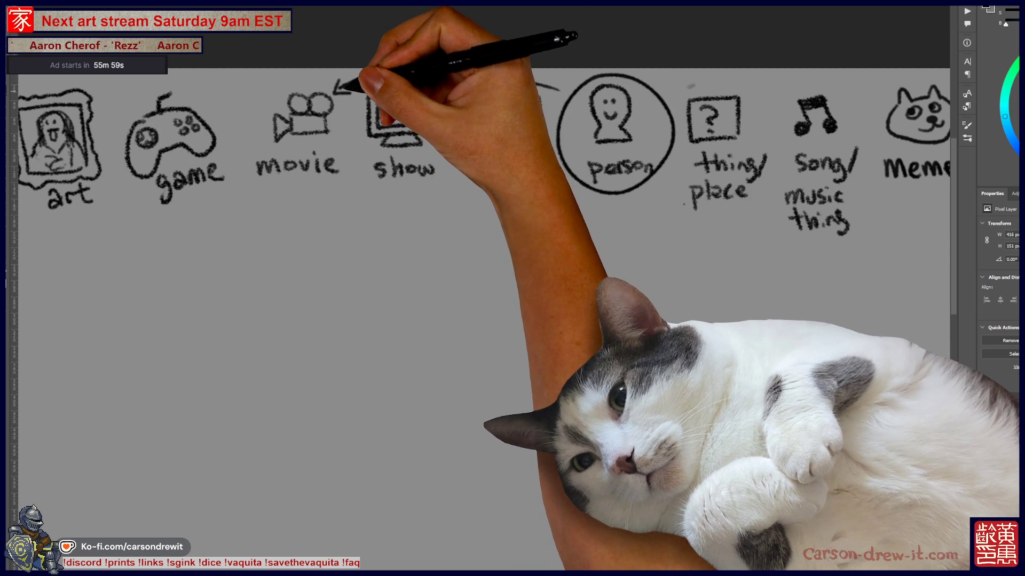
drag(352, 96, 276, 101)
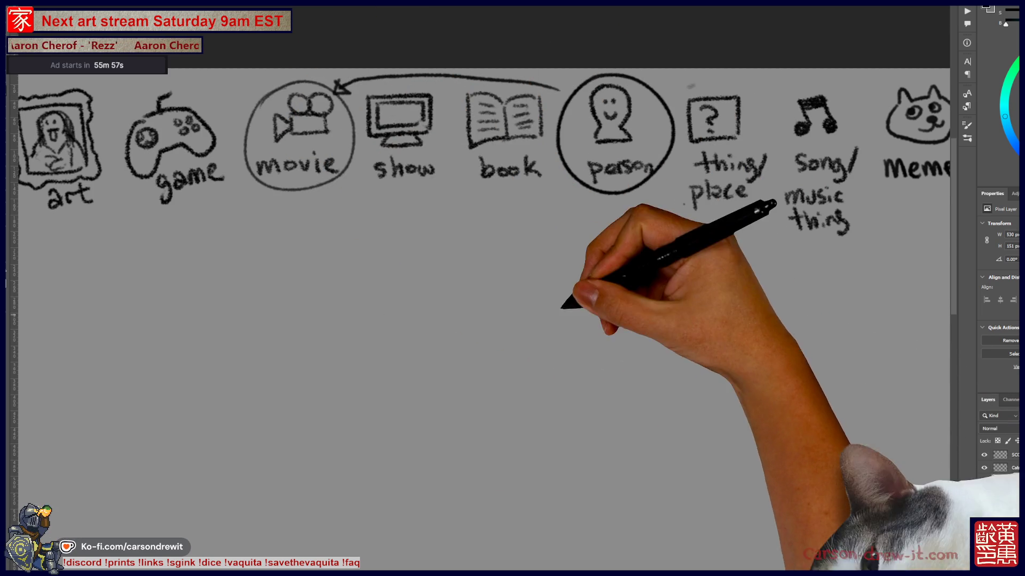
scroll(481, 320, up, 1)
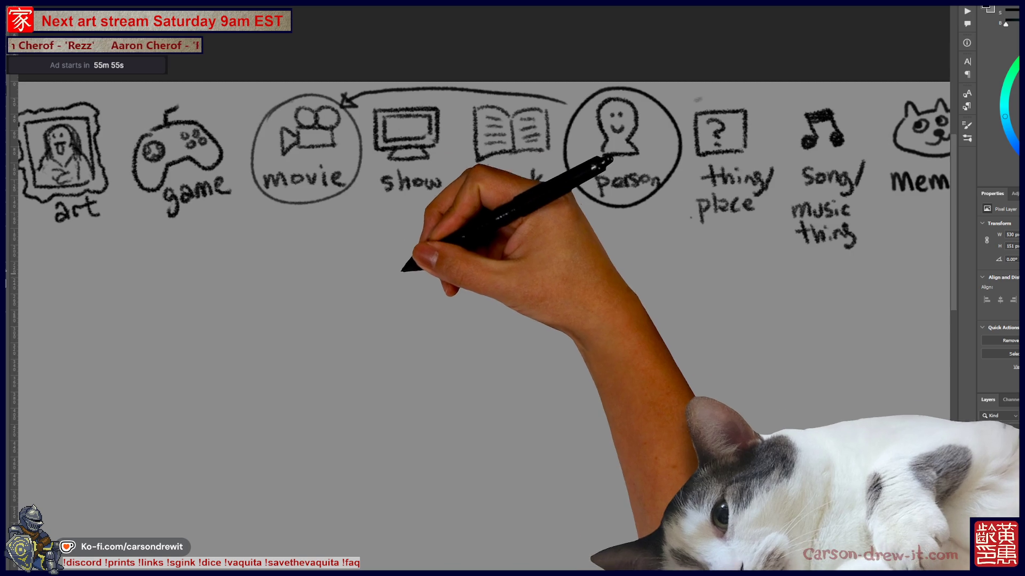
drag(340, 276, 588, 274)
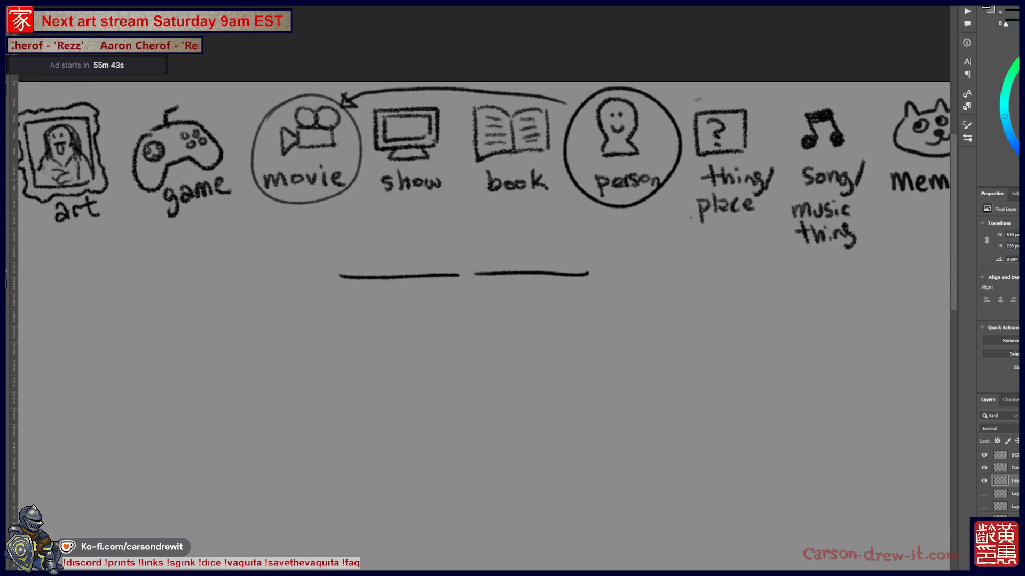
scroll(480, 320, down, 3)
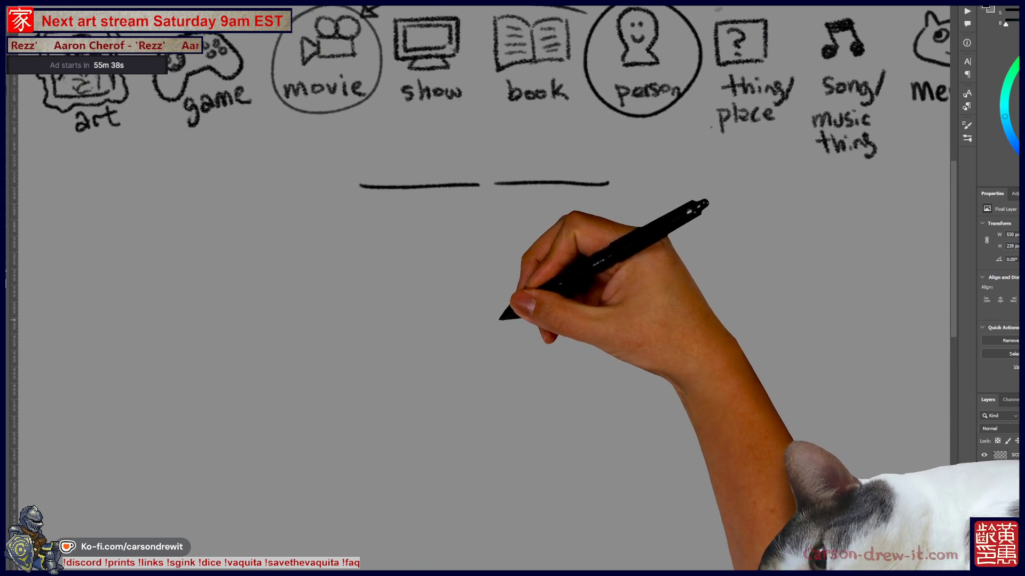
Sketch the woman's head, long hair and body outline below the blanks.
mouse_move(485, 355)
mouse_down()
mouse_move(525, 293)
mouse_move(484, 367)
mouse_up()
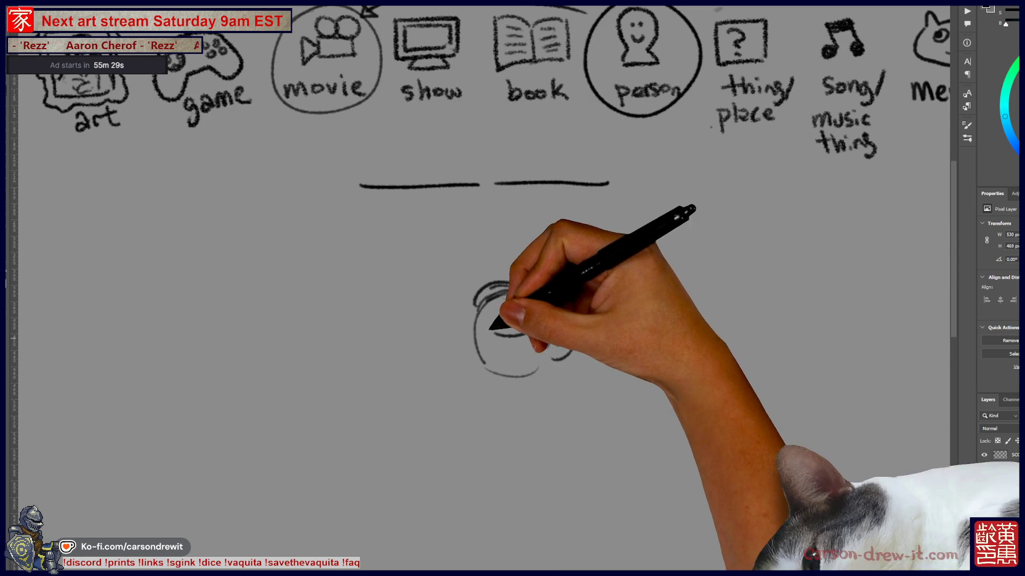
mouse_move(460, 309)
mouse_down()
mouse_move(451, 356)
mouse_move(462, 359)
mouse_up()
drag(479, 287, 480, 369)
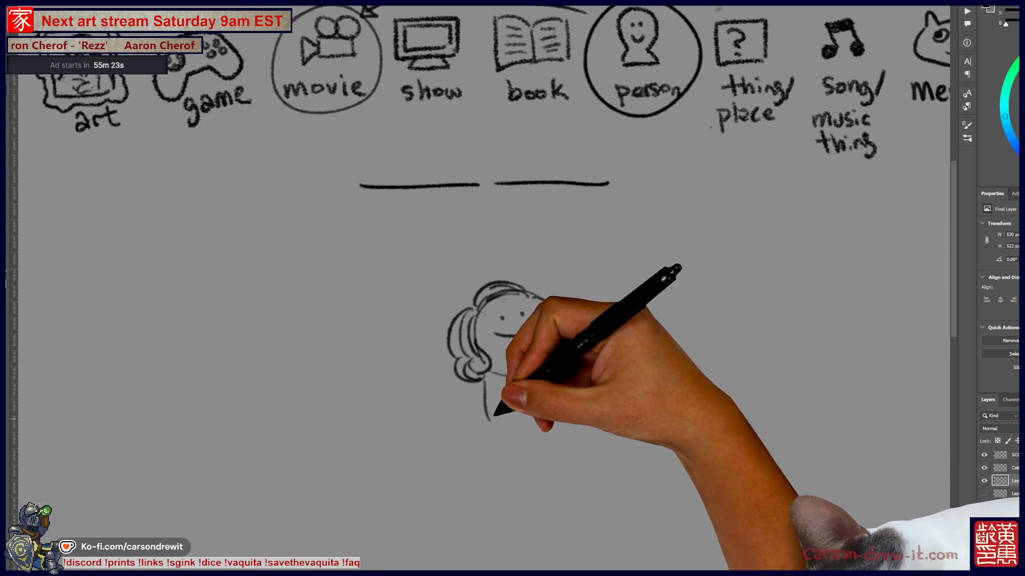
drag(497, 427, 524, 436)
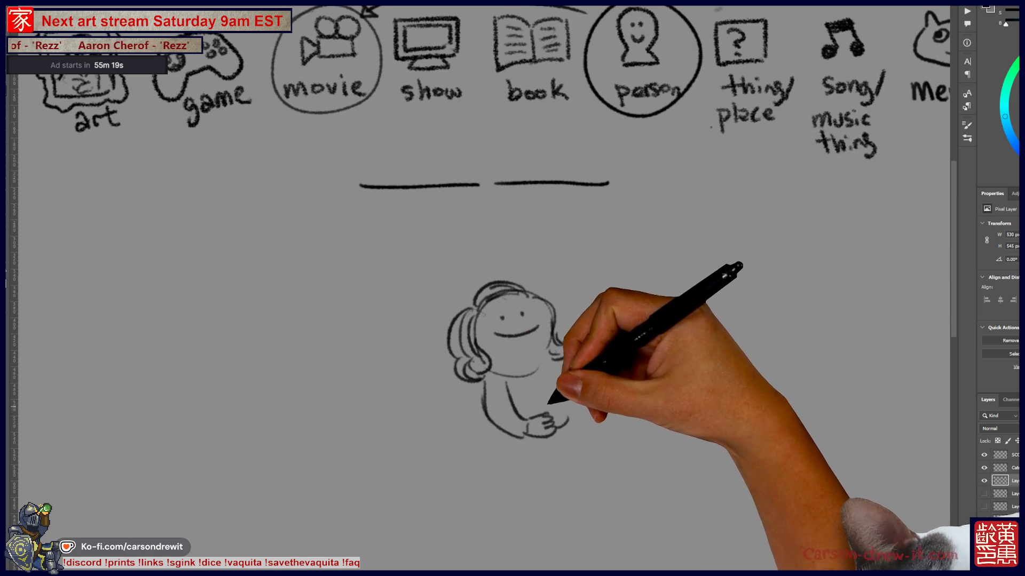
drag(561, 376, 562, 428)
drag(553, 353, 573, 353)
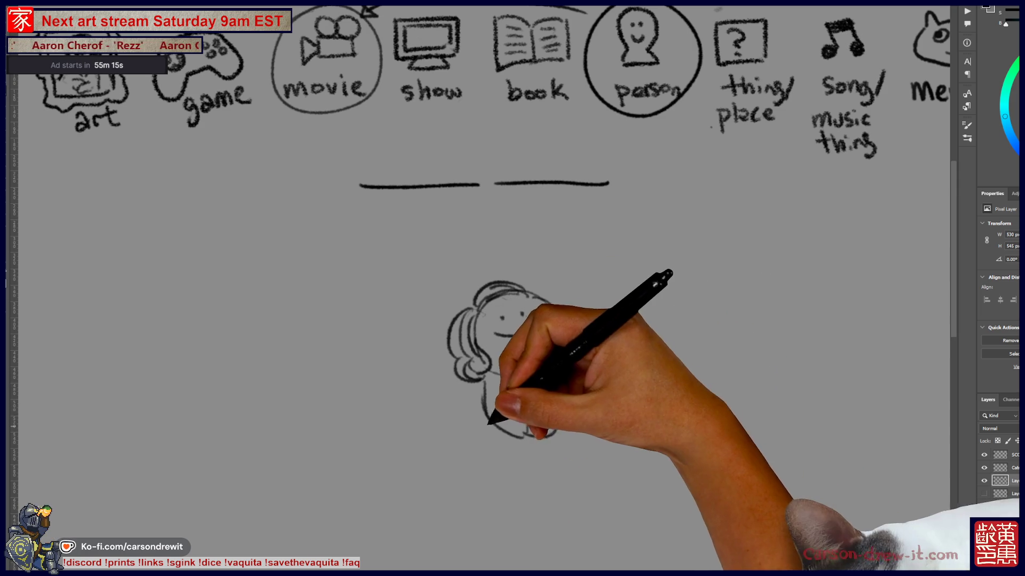
scroll(489, 289, down, 1)
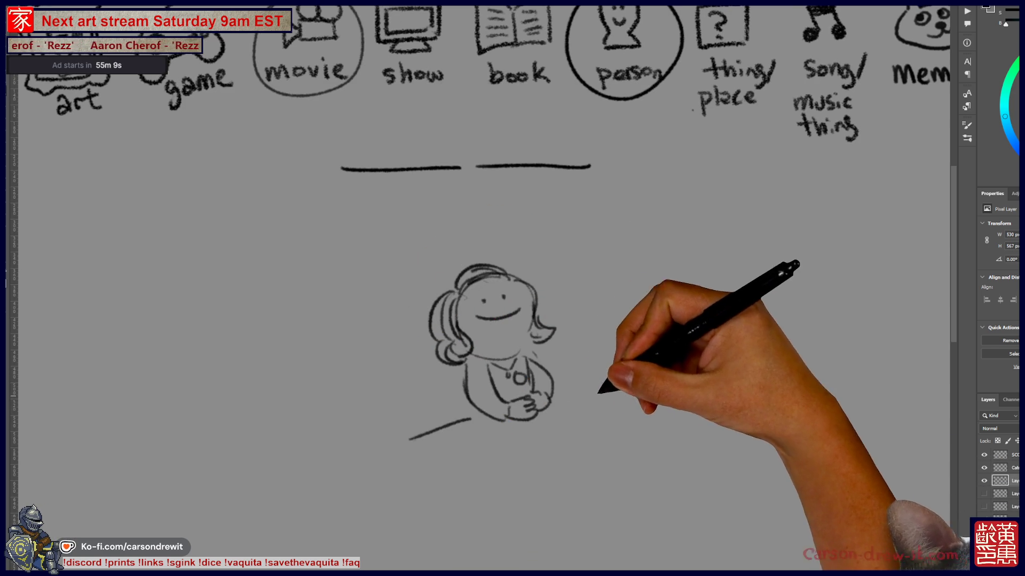
Draw the tabletop edges and a fishbowl with a fish and water beside her.
mouse_move(409, 445)
mouse_down()
mouse_move(480, 505)
mouse_move(673, 456)
mouse_up()
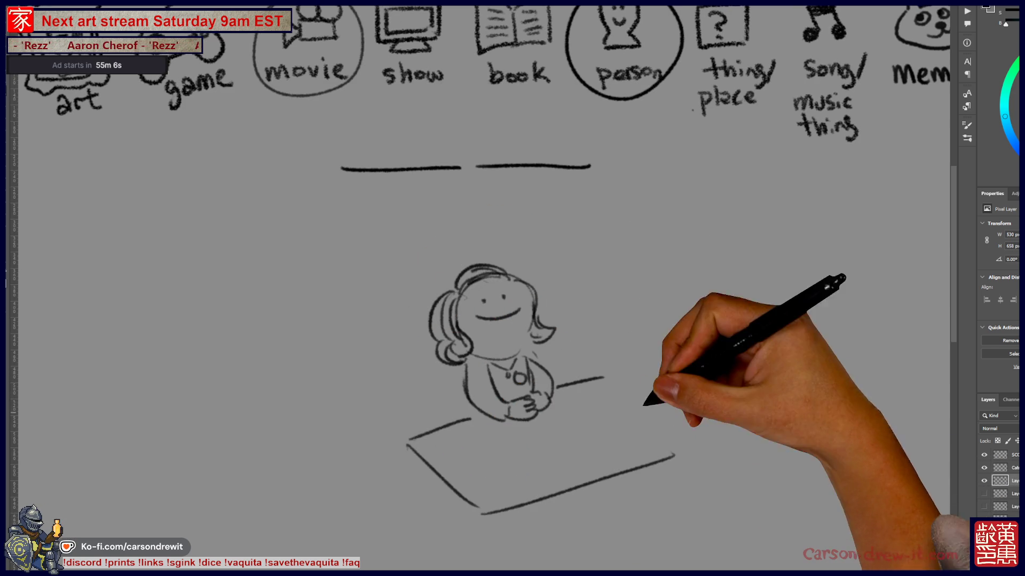
drag(554, 387, 602, 377)
scroll(490, 288, down, 2)
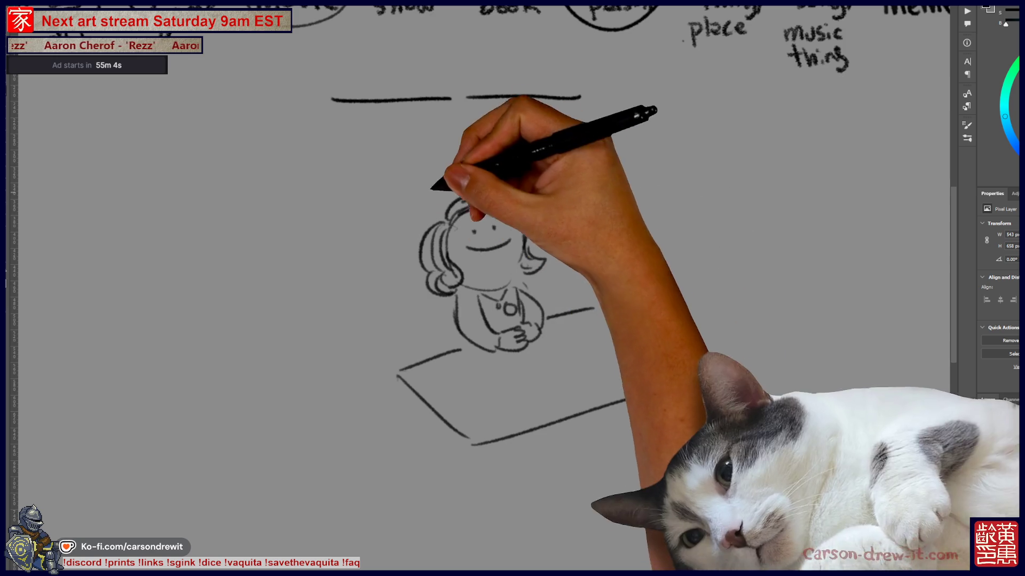
drag(562, 295, 569, 352)
drag(595, 279, 564, 308)
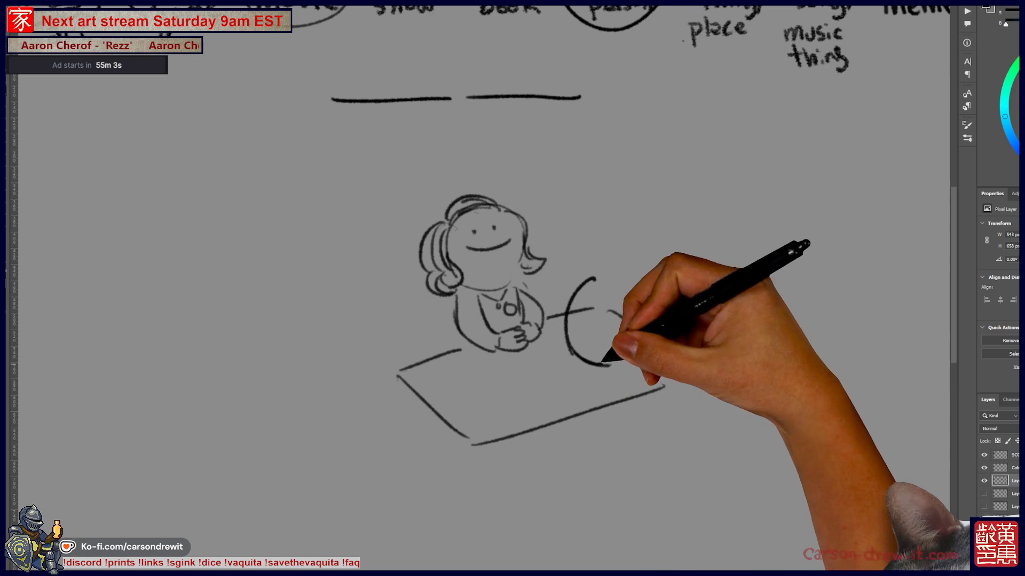
drag(641, 356, 637, 278)
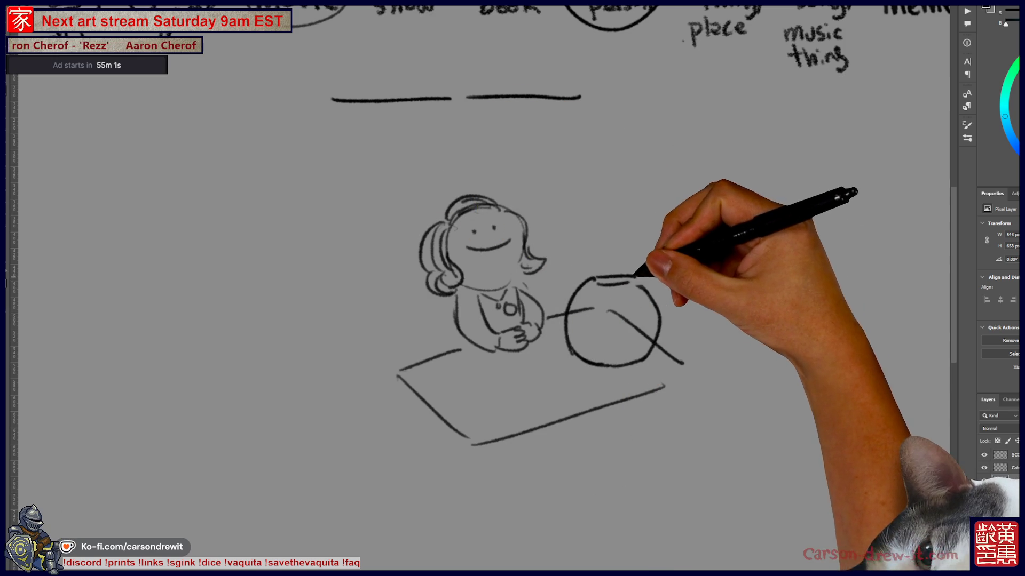
drag(657, 325, 633, 357)
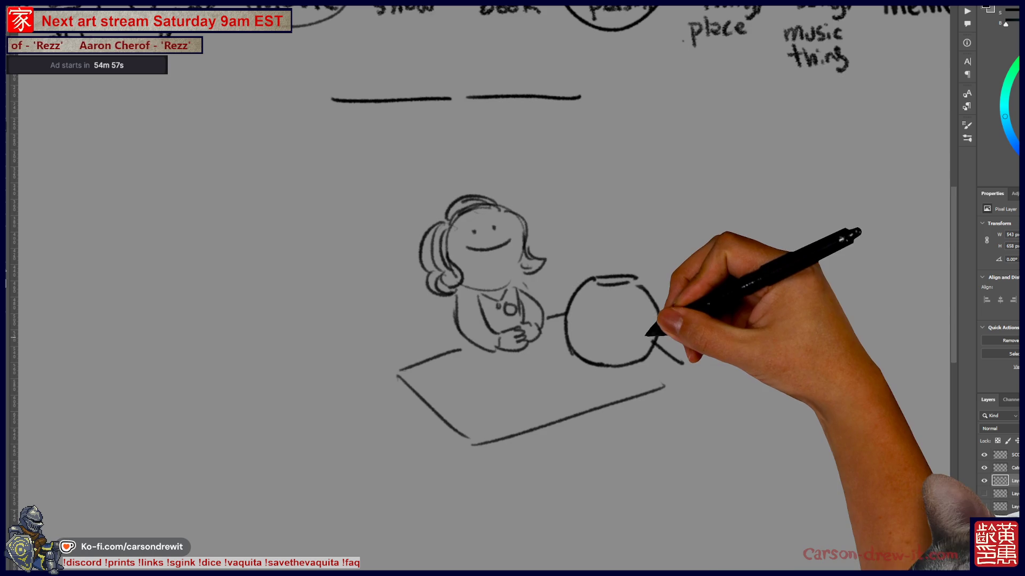
mouse_move(641, 316)
mouse_down()
mouse_move(588, 339)
mouse_move(632, 346)
mouse_up()
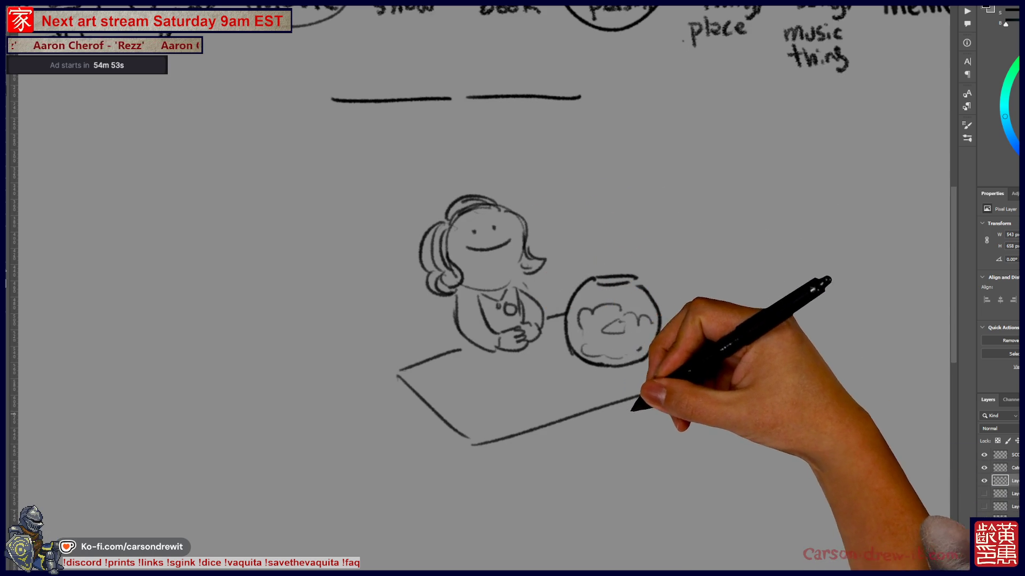
Finish the table's front face and left leg, touch up the bowl, and start a picture frame.
mouse_move(489, 439)
mouse_down()
mouse_move(502, 534)
mouse_move(679, 492)
mouse_up()
drag(677, 454, 680, 484)
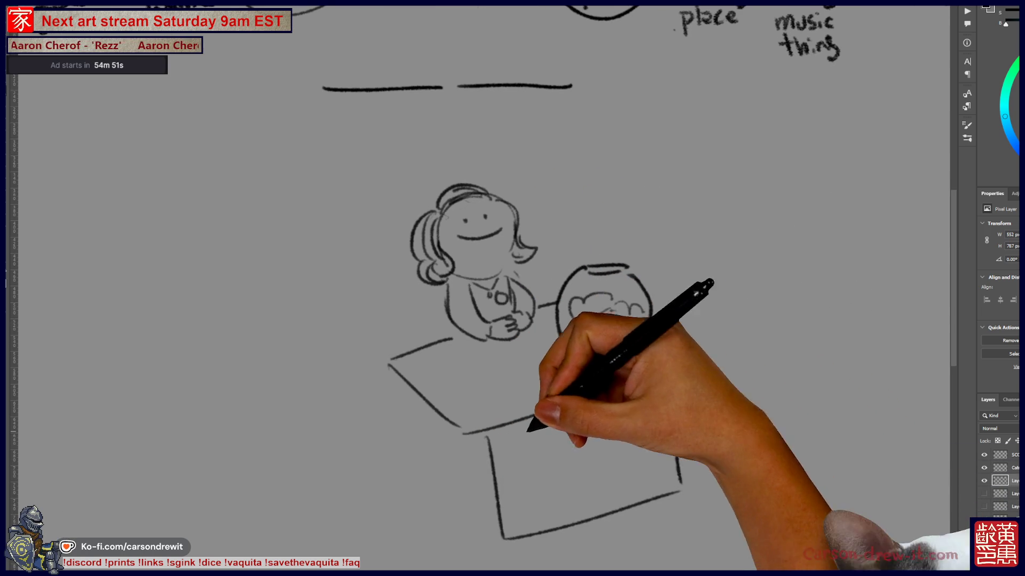
drag(466, 439, 476, 530)
drag(644, 335, 675, 352)
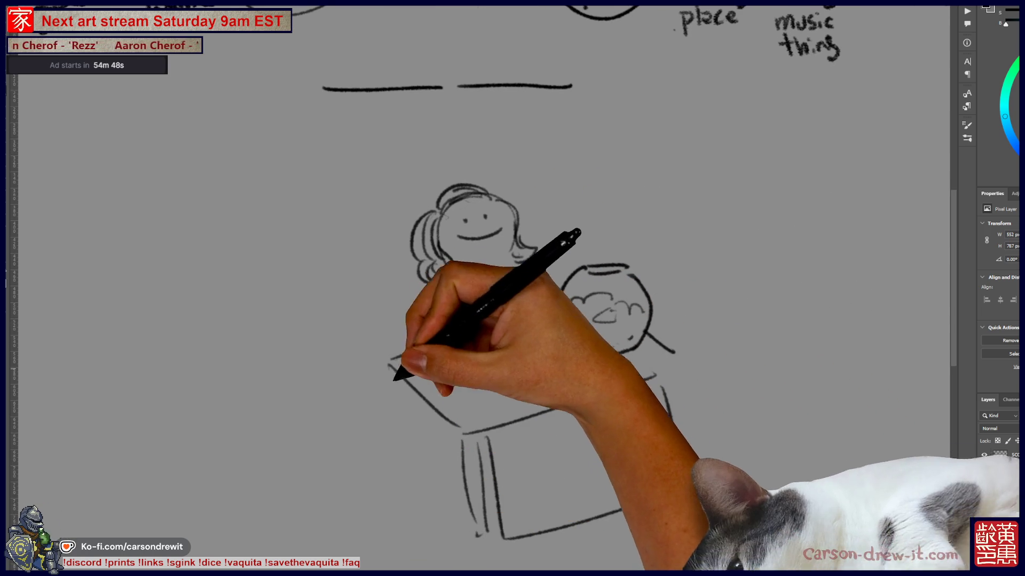
drag(394, 376, 408, 485)
drag(402, 409, 448, 458)
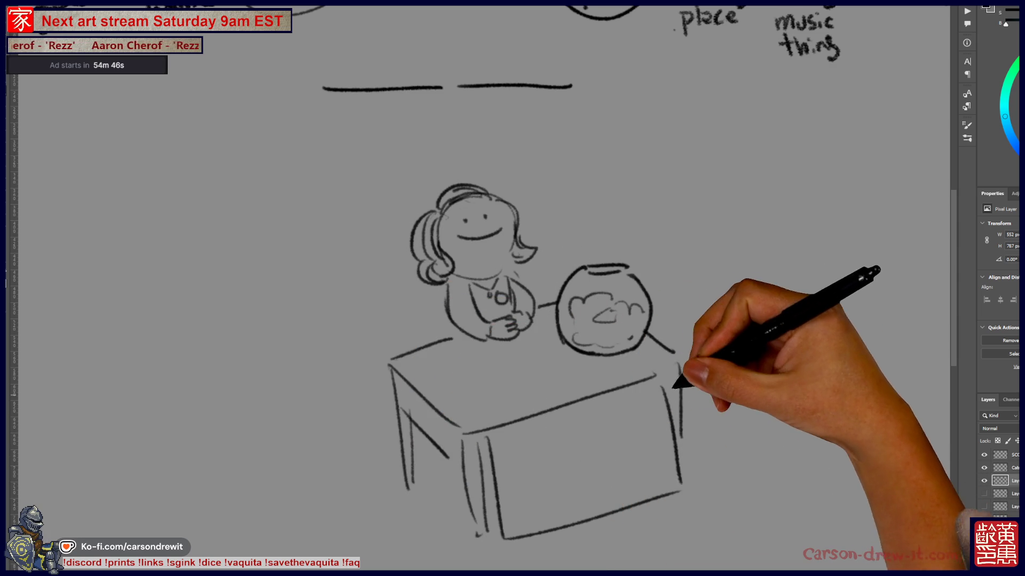
scroll(694, 405, up, 2)
mouse_move(215, 276)
mouse_down()
mouse_move(342, 237)
mouse_move(343, 367)
mouse_up()
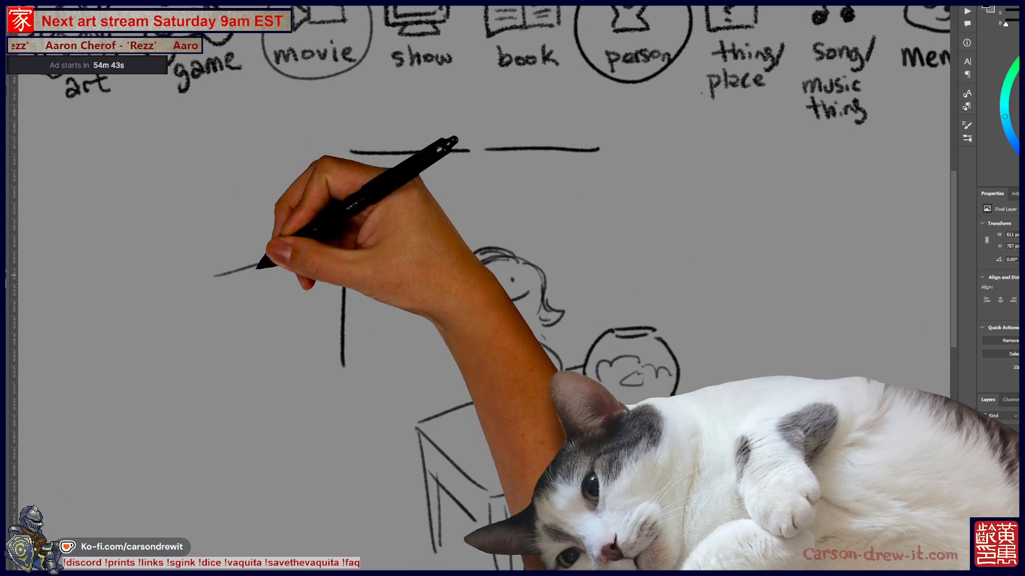
Redraw the picture frame cleanly and sketch a long-haired portrait with shoulders inside it.
key(ctrl+z)
key(ctrl+z)
drag(187, 237, 324, 210)
mouse_move(183, 249)
mouse_down()
mouse_move(187, 401)
mouse_move(348, 370)
mouse_up()
drag(352, 236, 355, 353)
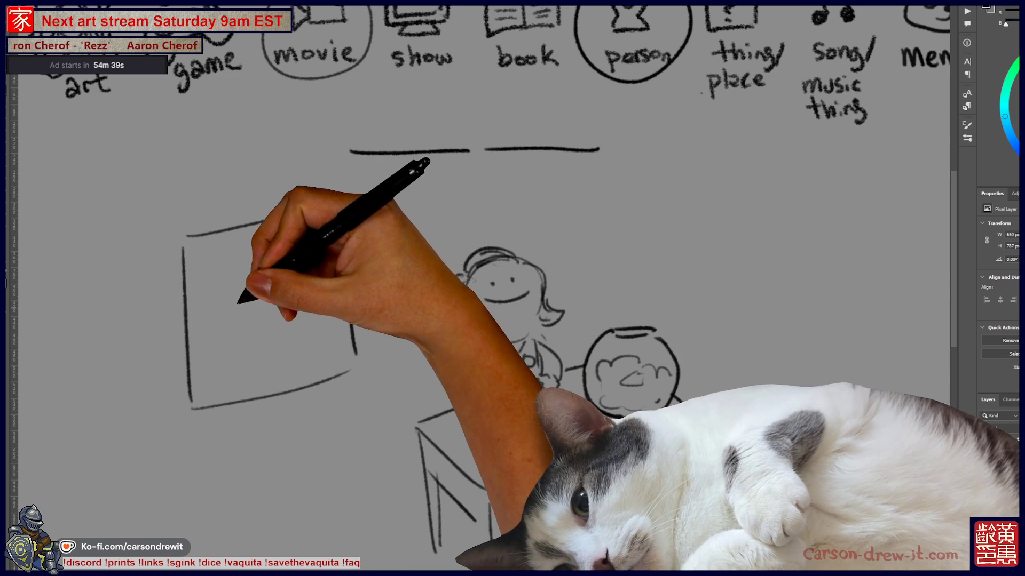
drag(244, 320, 265, 259)
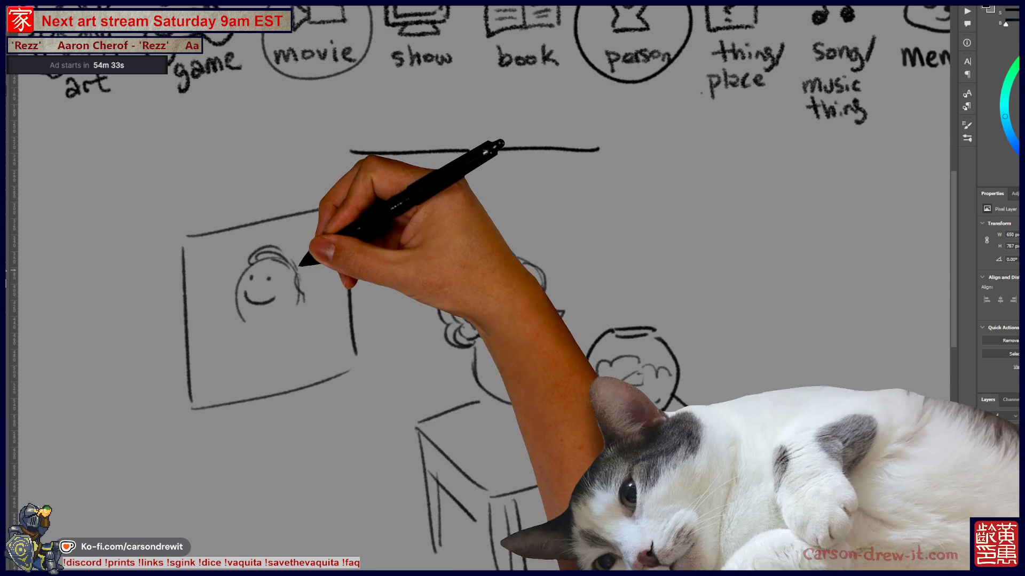
drag(295, 313, 320, 301)
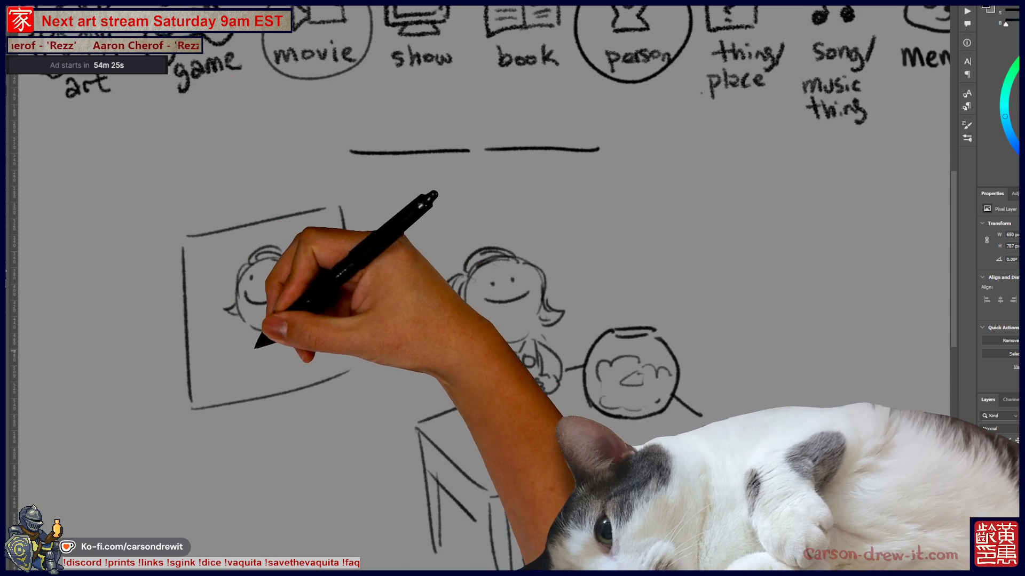
drag(240, 352, 230, 366)
drag(310, 332, 321, 366)
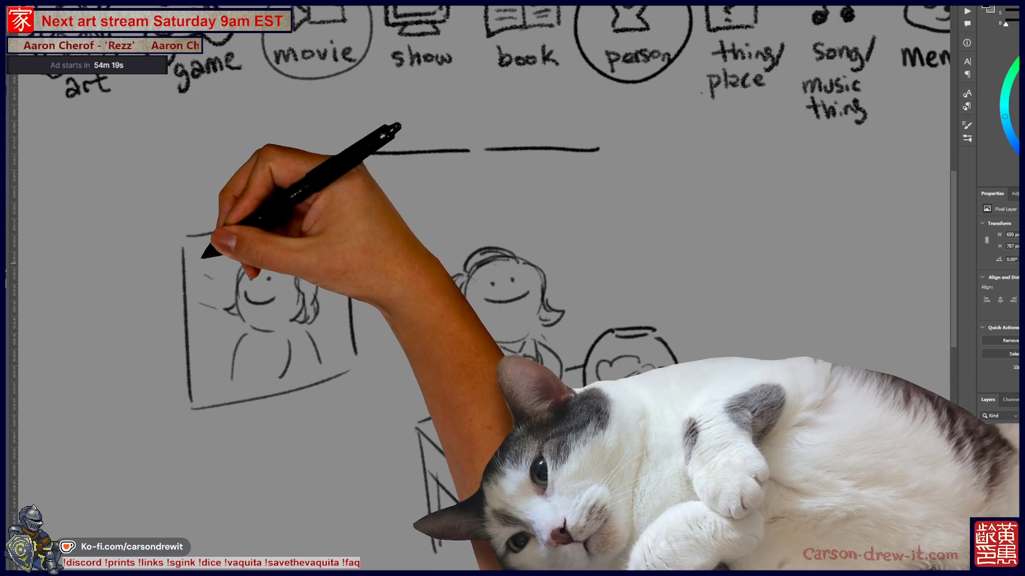
Add wavy background lines behind the framed portrait.
drag(513, 288, 413, 300)
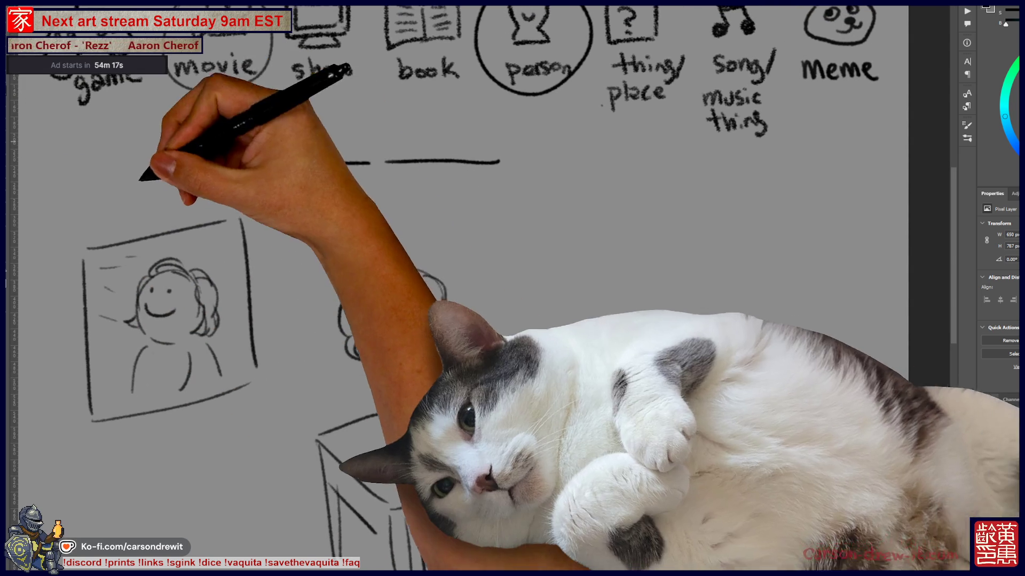
drag(404, 351, 365, 327)
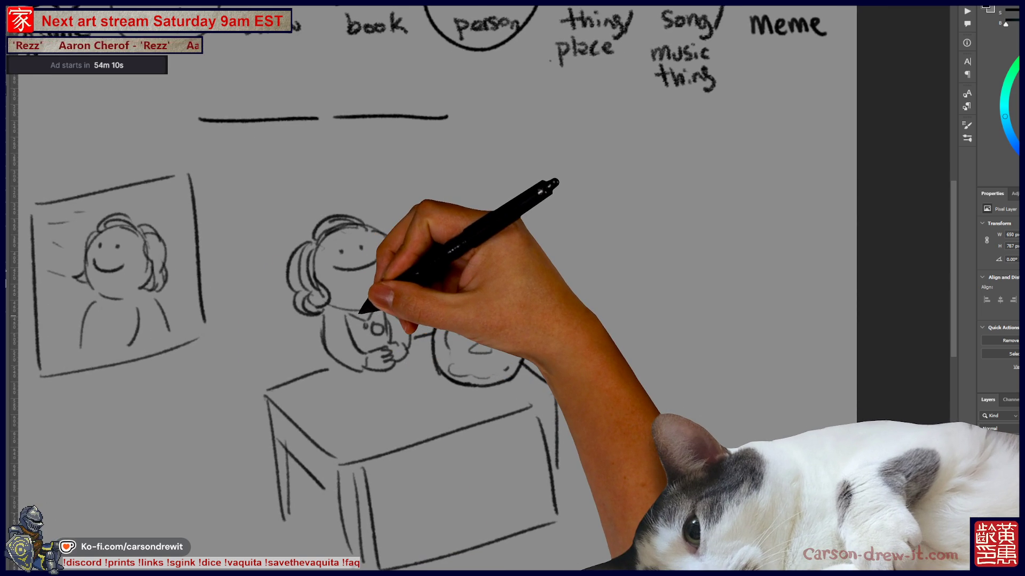
drag(364, 310, 481, 400)
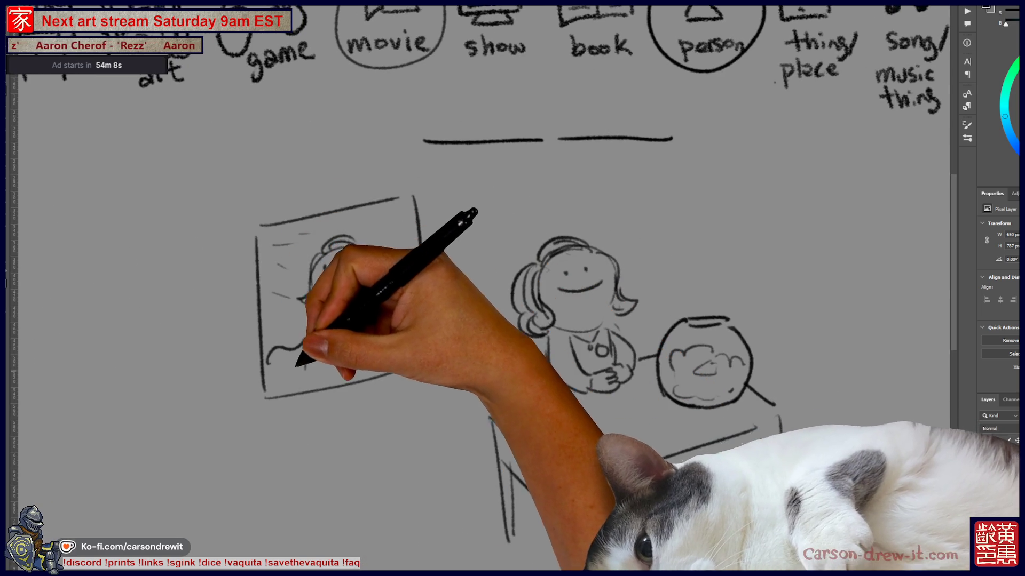
mouse_move(298, 240)
mouse_down()
mouse_move(271, 285)
mouse_move(289, 301)
mouse_up()
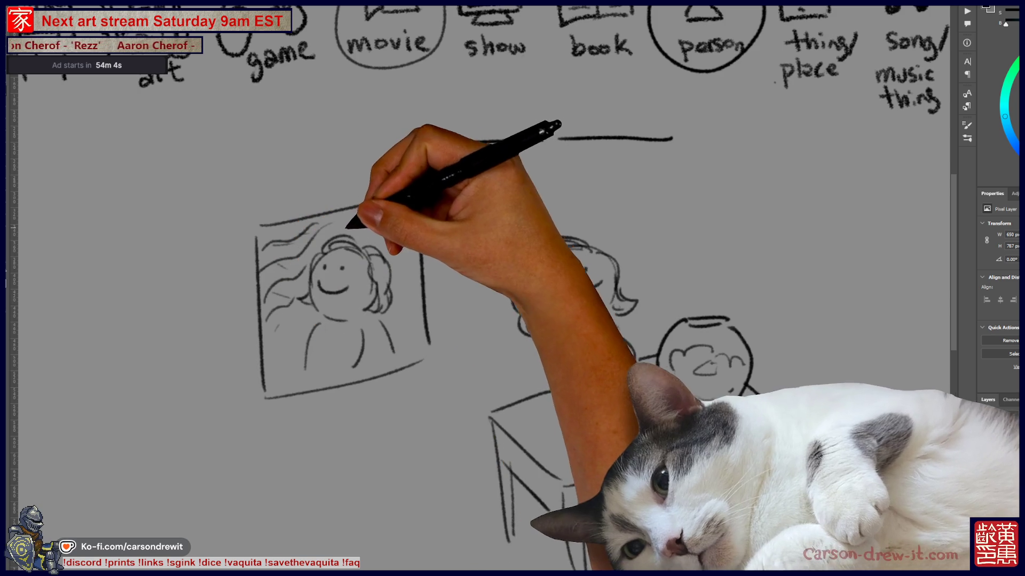
mouse_move(406, 309)
mouse_down()
mouse_move(268, 335)
mouse_move(423, 297)
mouse_up()
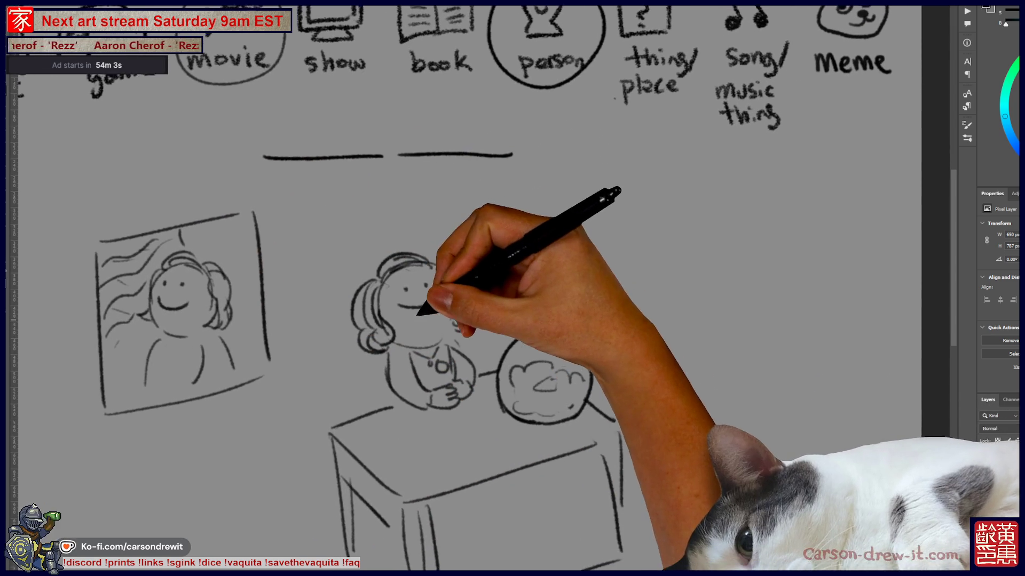
drag(469, 211, 385, 187)
Draw a vertical line left of the table and a curved arrow up into the movie circle.
drag(453, 332, 496, 232)
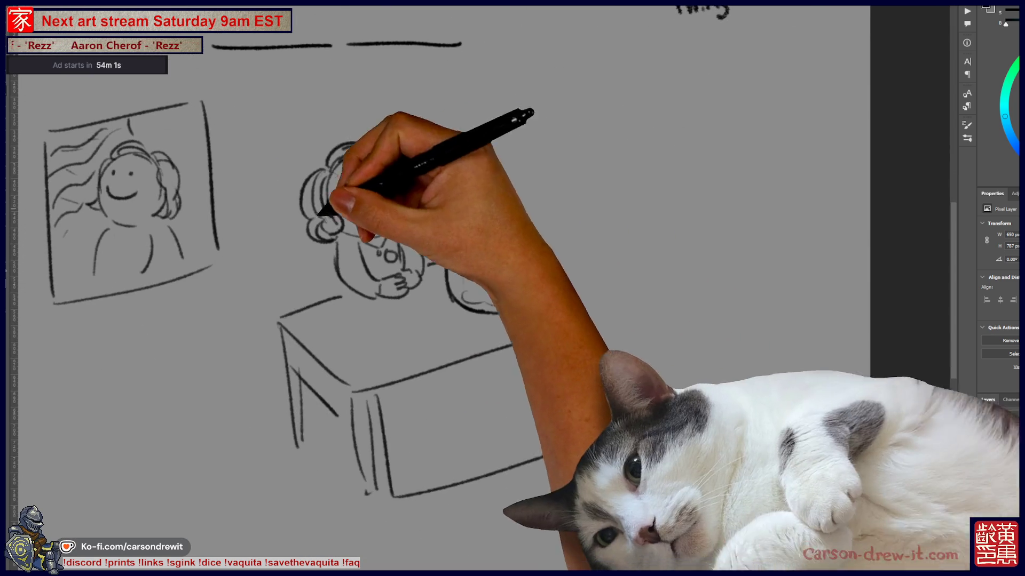
drag(231, 304, 233, 428)
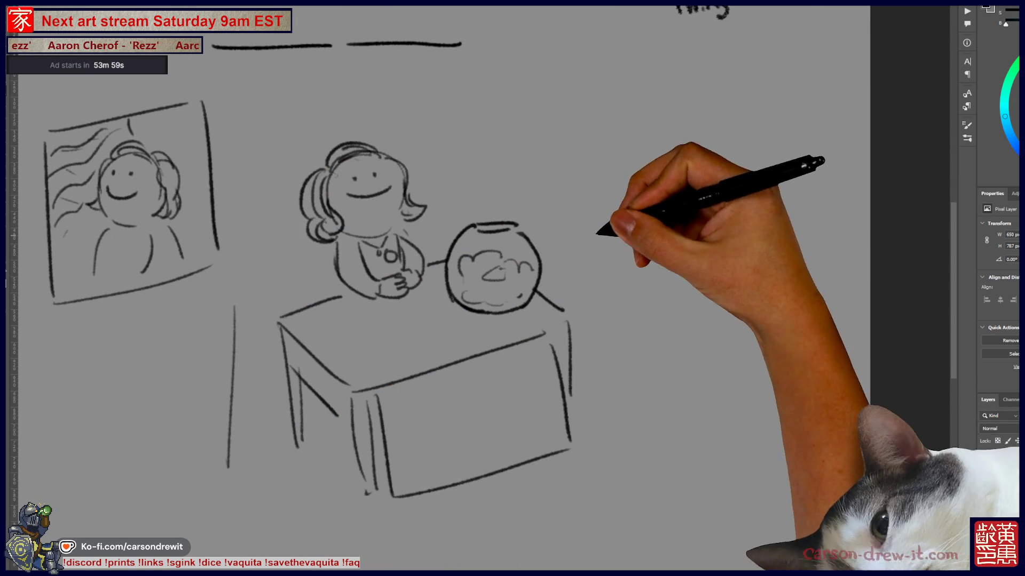
drag(524, 164, 748, 326)
drag(701, 280, 673, 360)
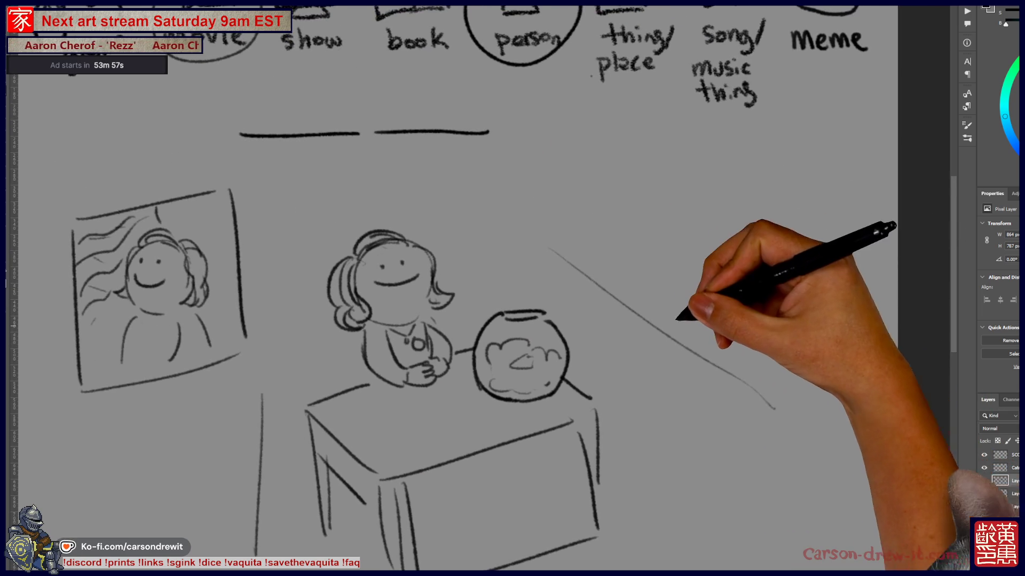
key(ctrl+z)
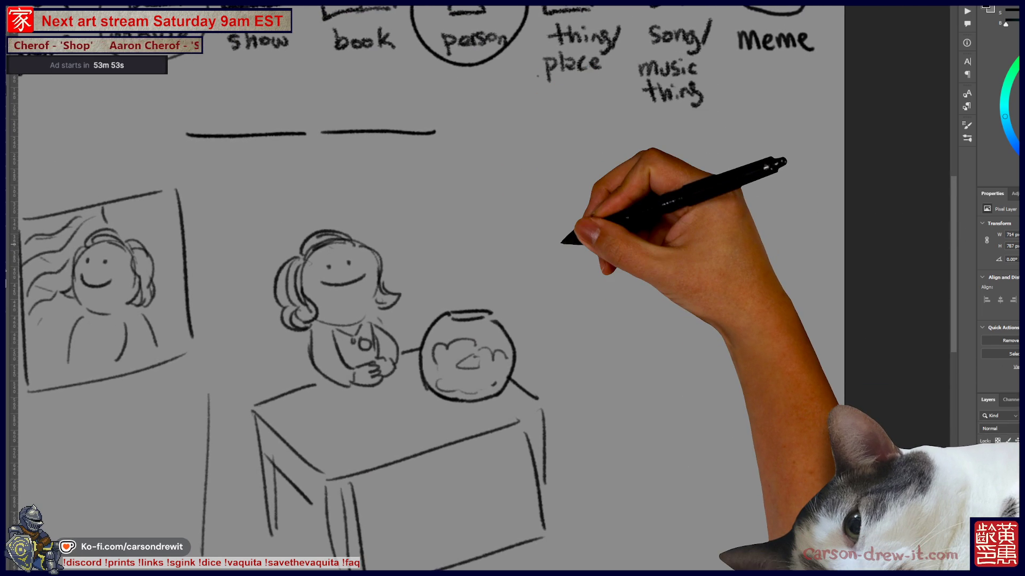
scroll(563, 240, down, 2)
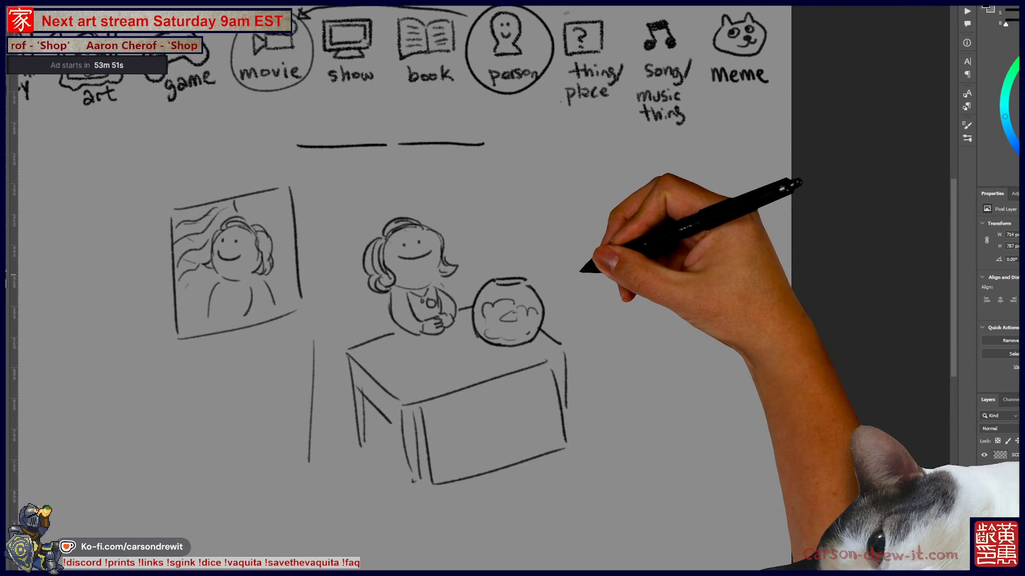
scroll(578, 272, up, 2)
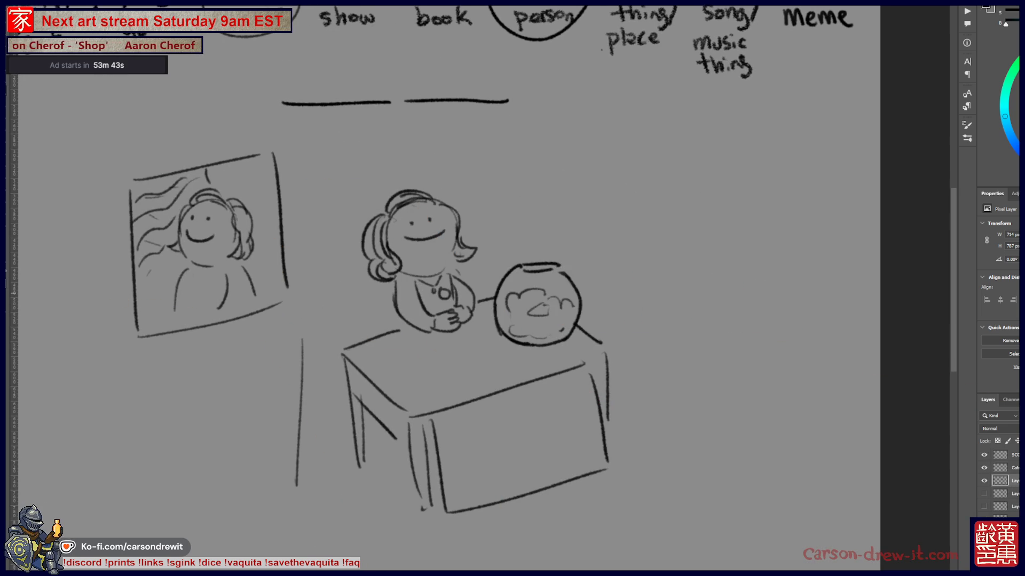
scroll(584, 222, up, 3)
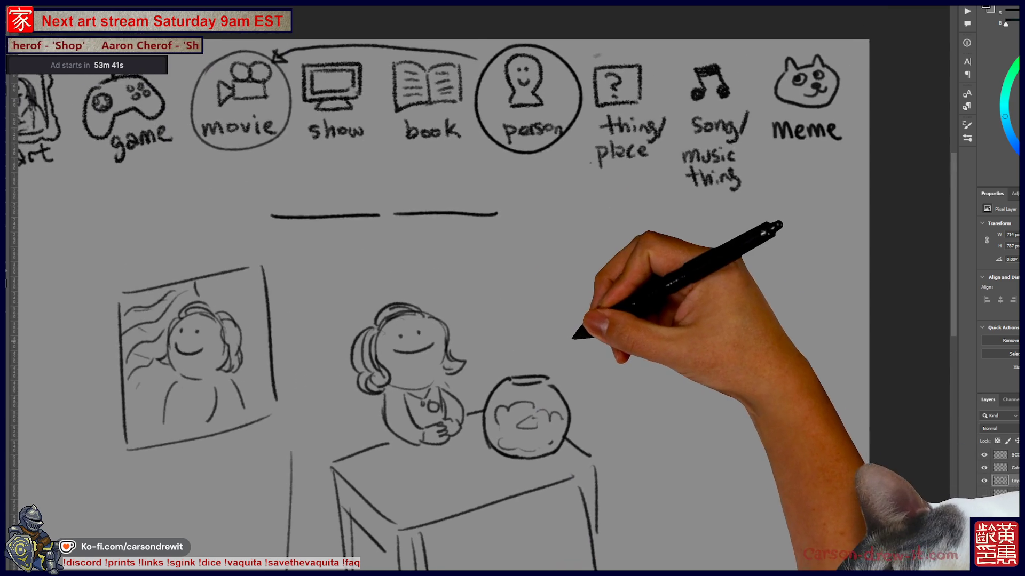
scroll(607, 248, left, 3)
drag(327, 143, 175, 249)
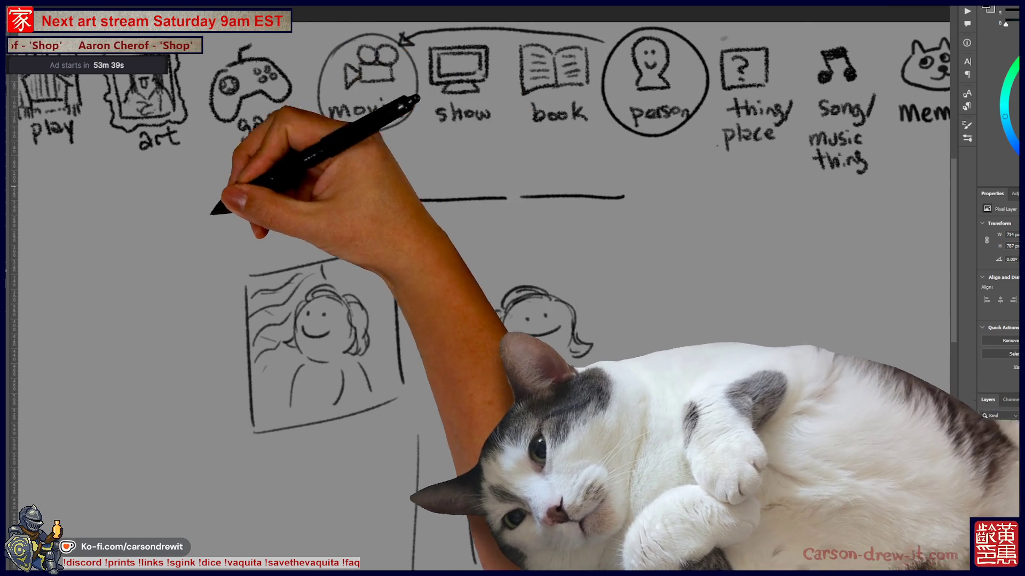
scroll(513, 288, left, 3)
scroll(512, 288, left, 8)
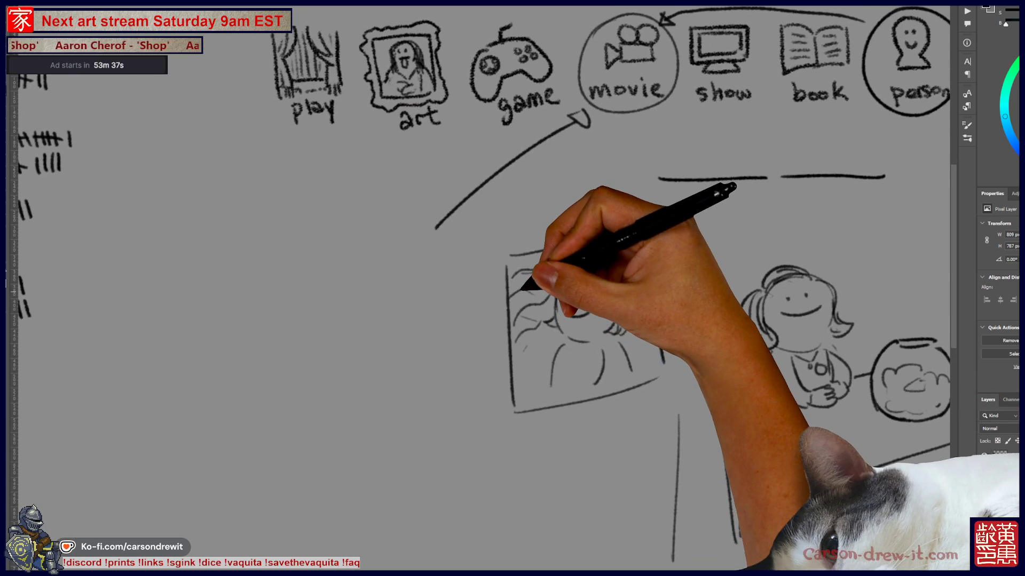
scroll(525, 284, down, 2)
scroll(560, 296, up, 1)
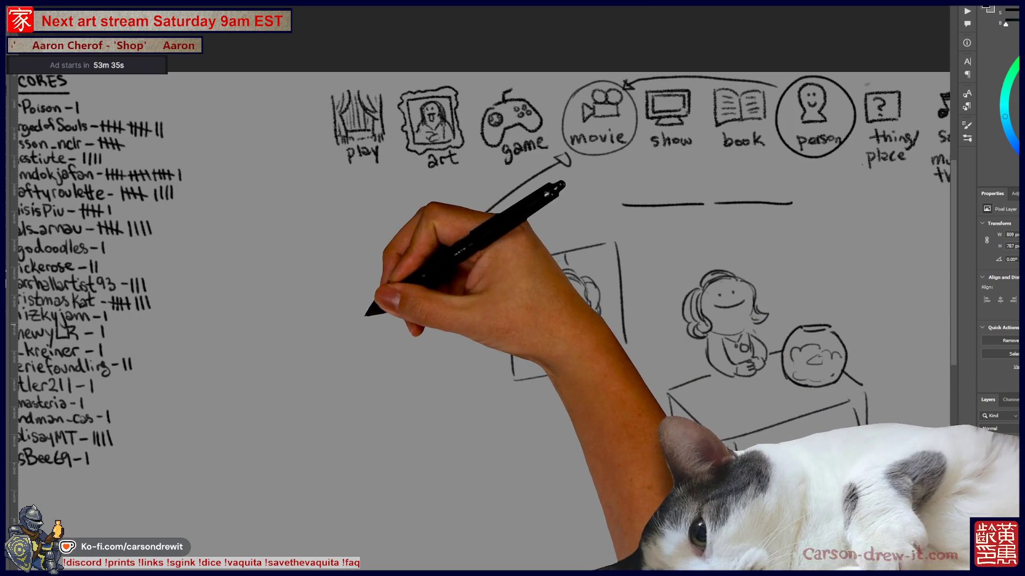
Outline the moviegoer's head and shoulders beside a tall box-shaped doorway.
mouse_move(302, 276)
mouse_down()
mouse_move(293, 314)
mouse_move(319, 311)
mouse_move(320, 373)
mouse_up()
drag(359, 255, 361, 378)
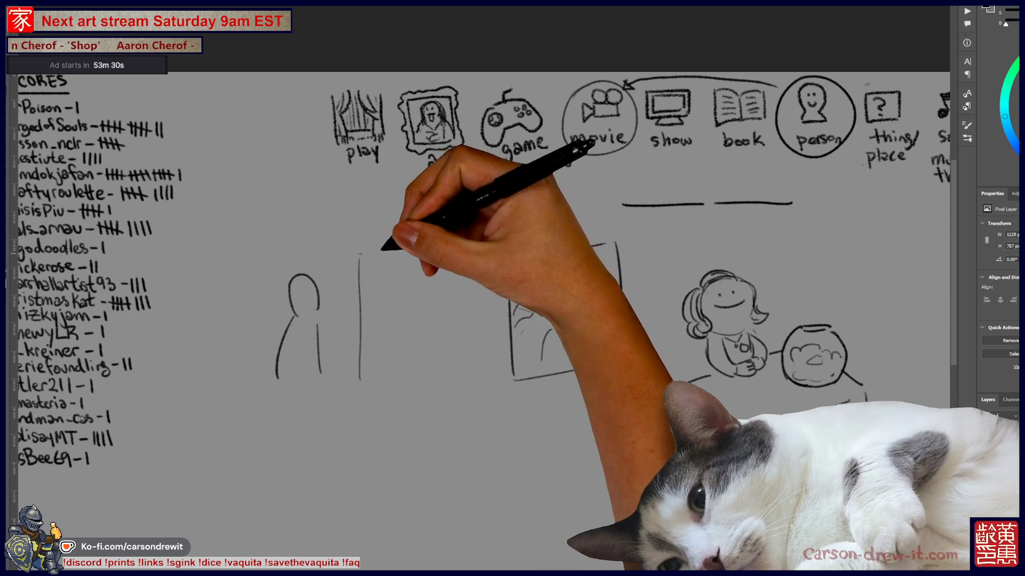
drag(422, 253, 423, 356)
drag(333, 242, 417, 239)
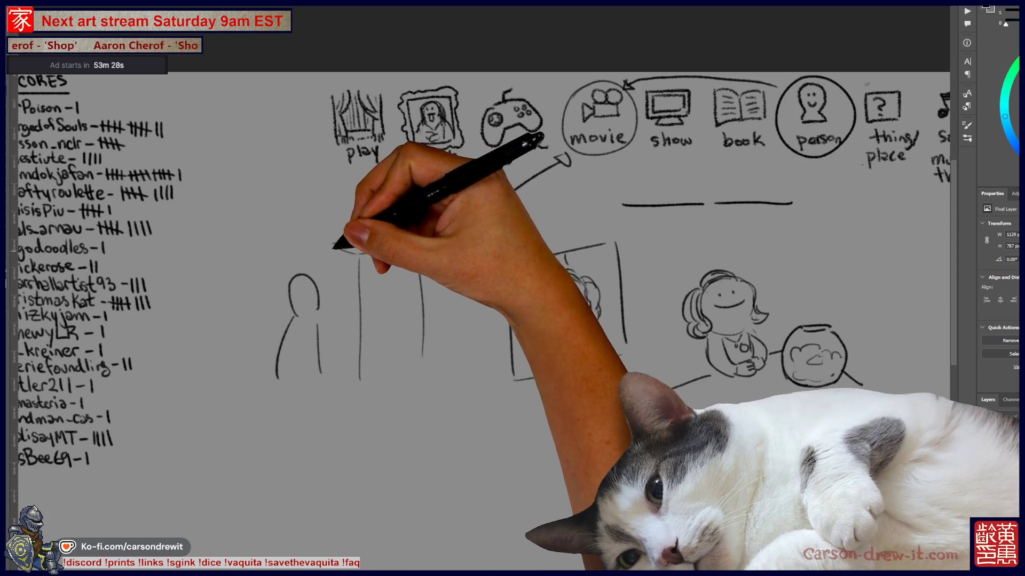
drag(334, 242, 333, 318)
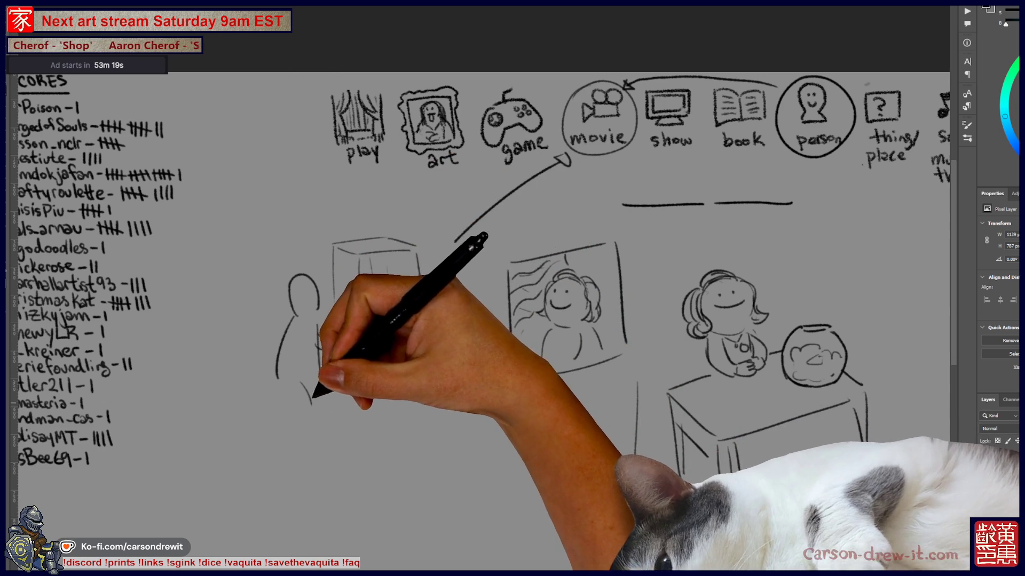
Fill in the moviegoer's body and walking legs and rough in a second figure below.
drag(328, 393, 271, 416)
mouse_move(321, 481)
mouse_down()
mouse_move(289, 432)
mouse_move(316, 497)
mouse_up()
drag(377, 448, 377, 503)
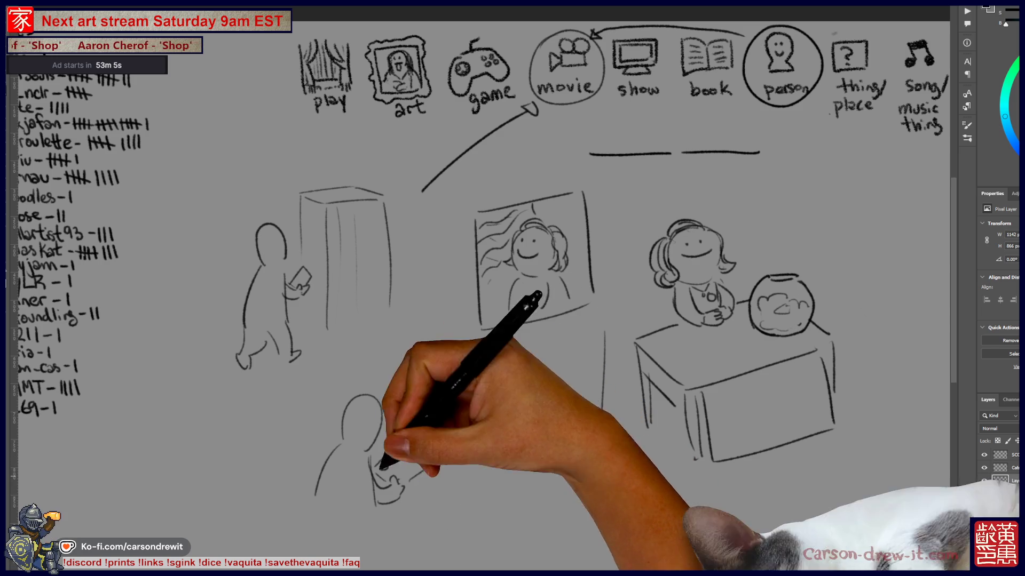
Sketch a small counter shape with a base line beneath the lower figure.
drag(583, 321, 537, 290)
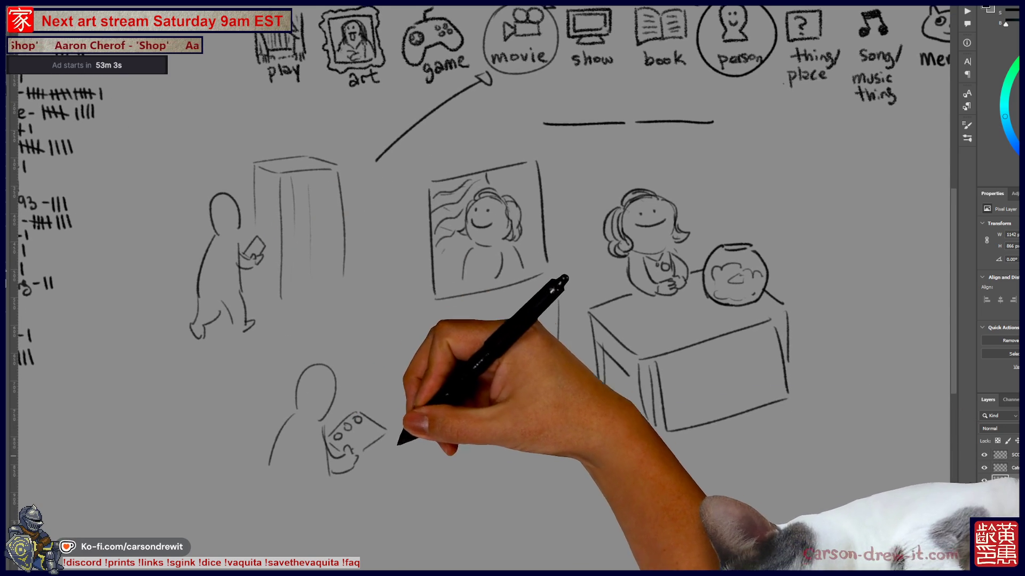
drag(480, 321, 455, 312)
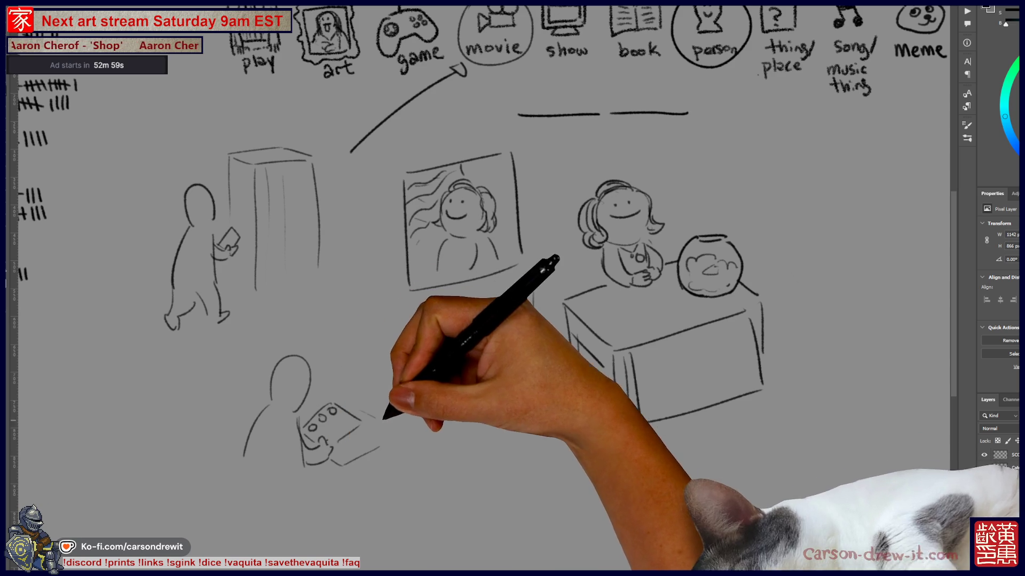
drag(383, 531, 317, 532)
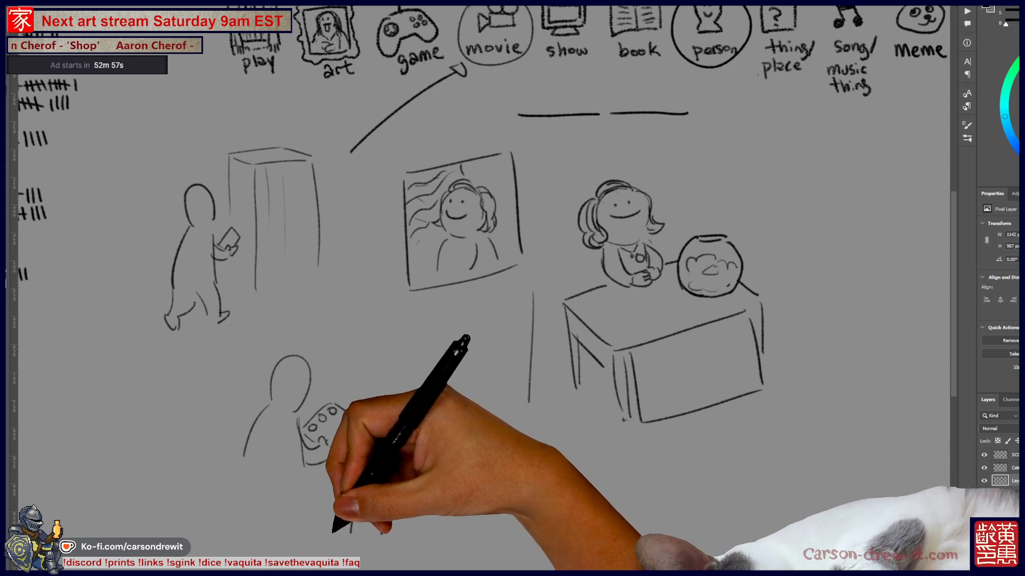
drag(384, 532, 429, 561)
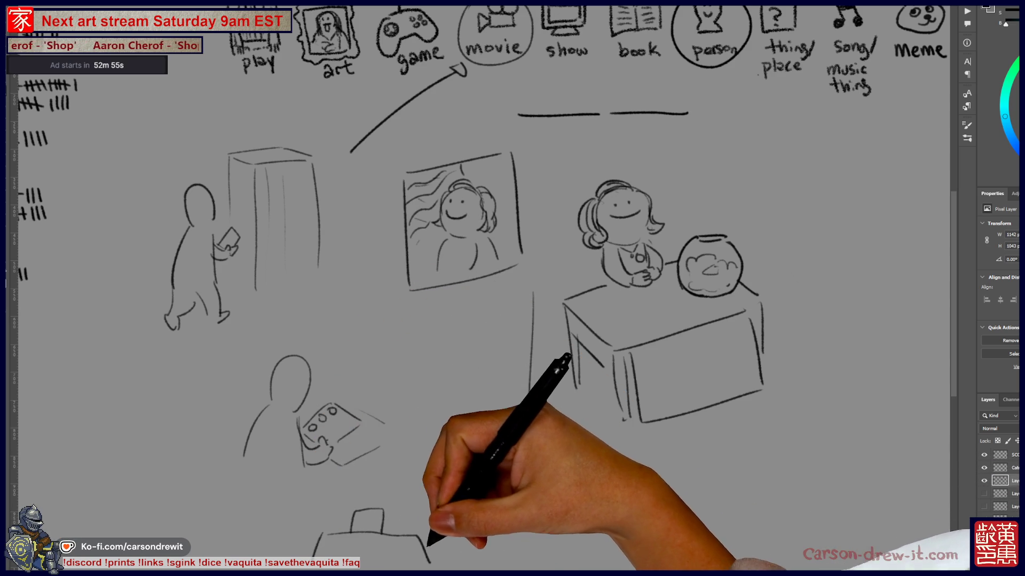
Refine the dotted controller in the lower figure's hands, checking it against the whole board.
drag(512, 288, 495, 300)
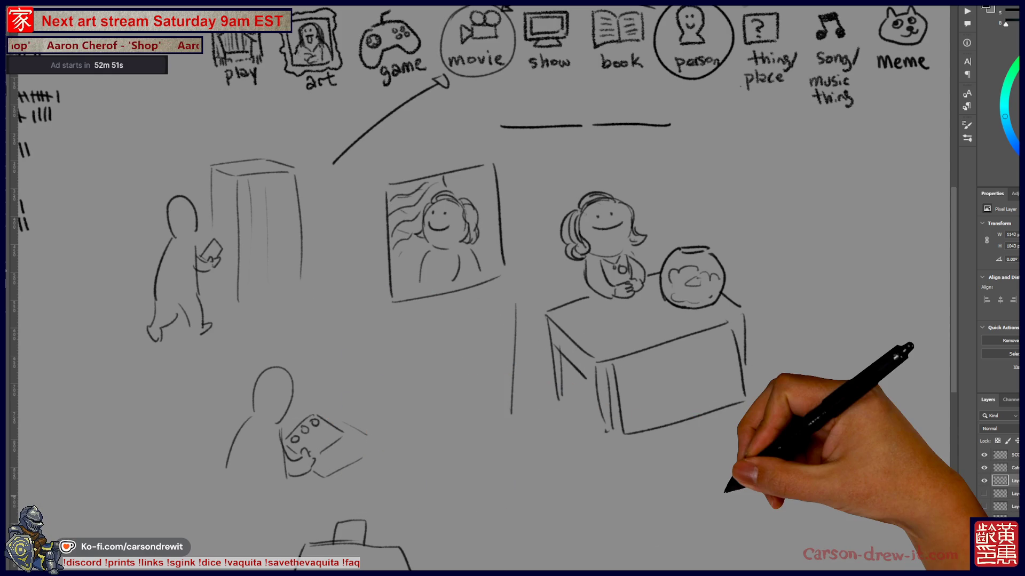
key(ctrl+minus)
key(ctrl+plus)
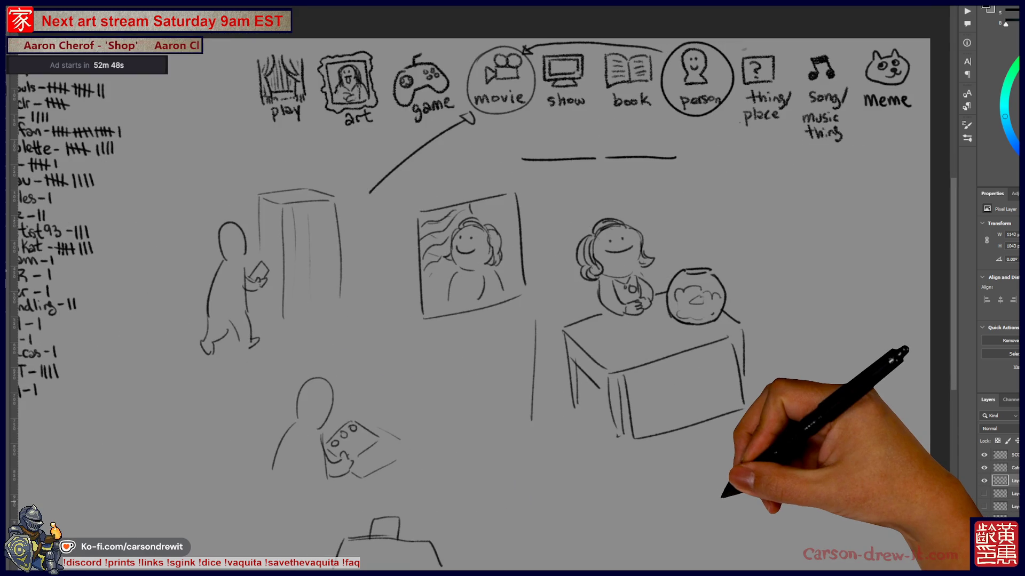
drag(331, 495, 358, 498)
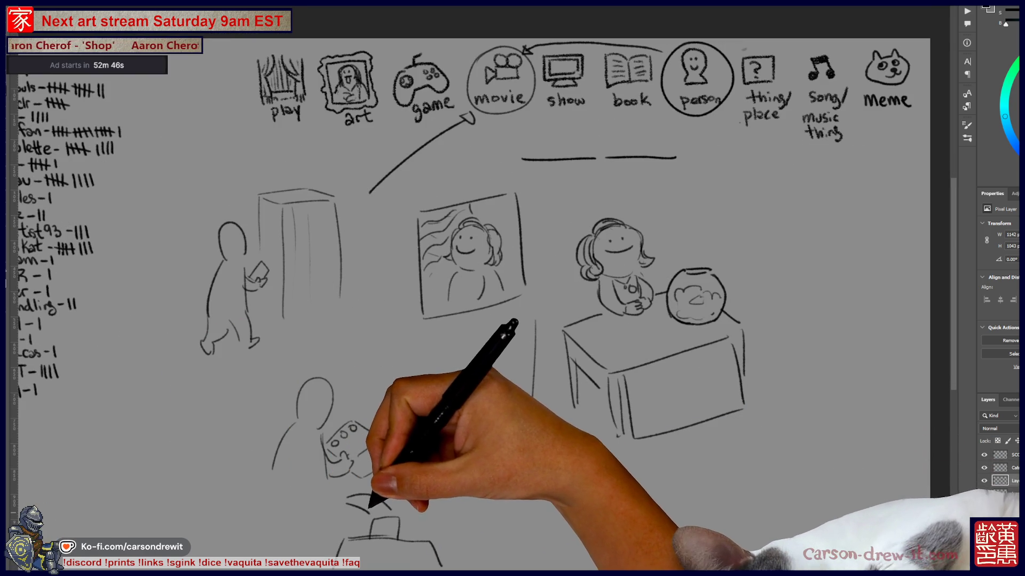
mouse_move(512, 288)
mouse_down()
mouse_move(445, 334)
mouse_move(509, 287)
mouse_move(448, 265)
mouse_up()
scroll(513, 288, up, 2)
drag(512, 288, 502, 294)
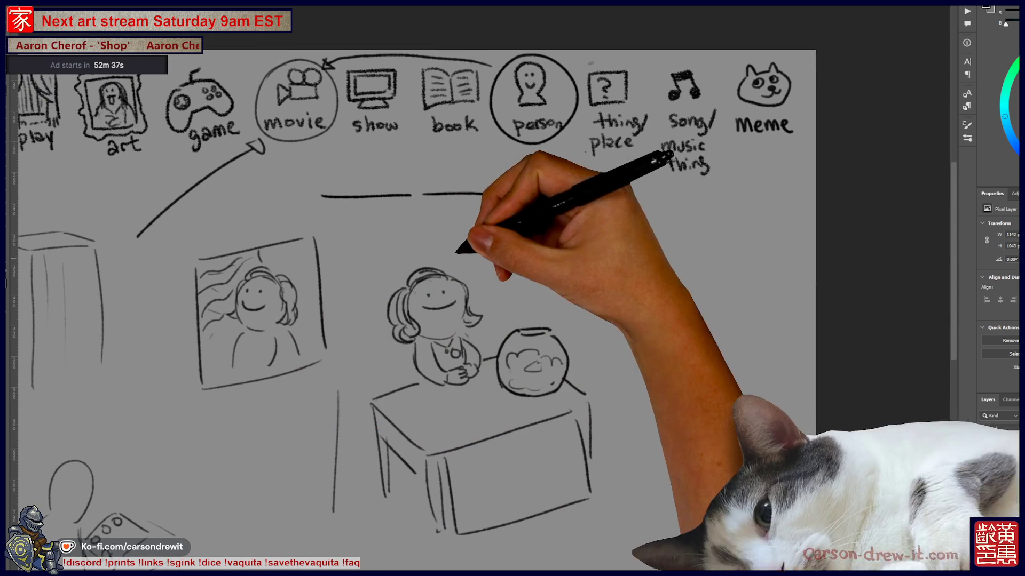
drag(512, 288, 651, 291)
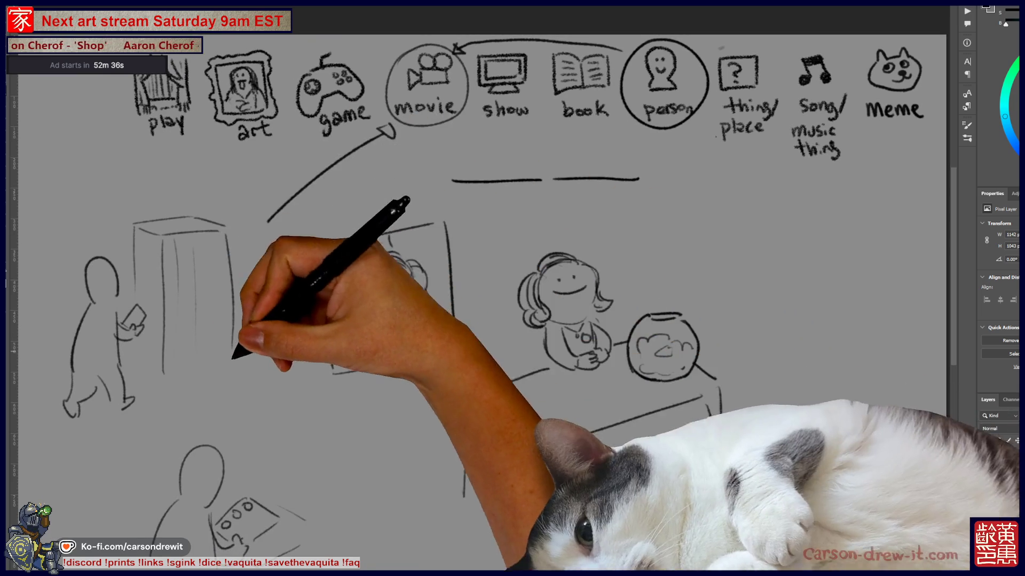
drag(513, 288, 595, 217)
scroll(512, 288, down, 5)
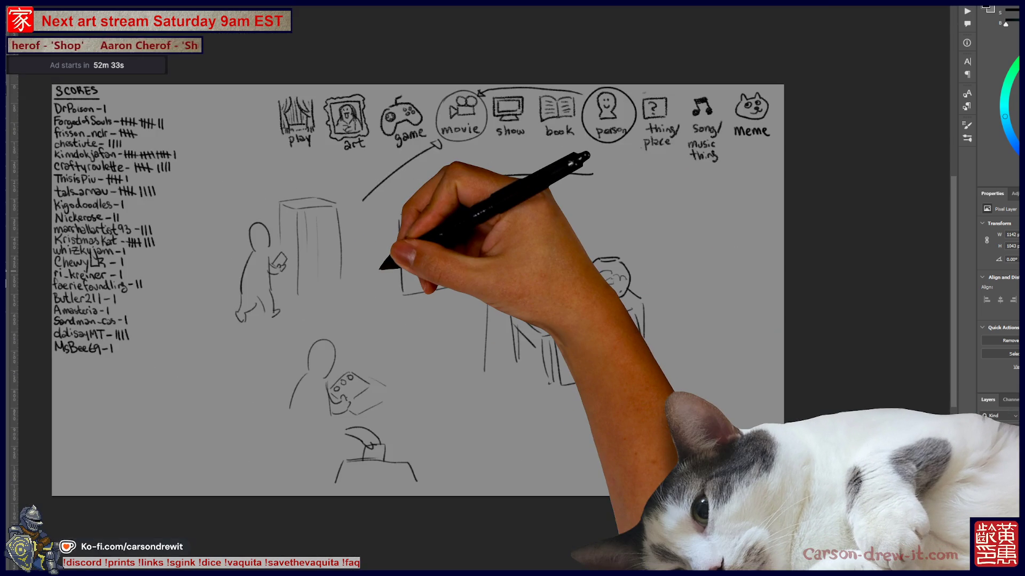
scroll(513, 289, up, 4)
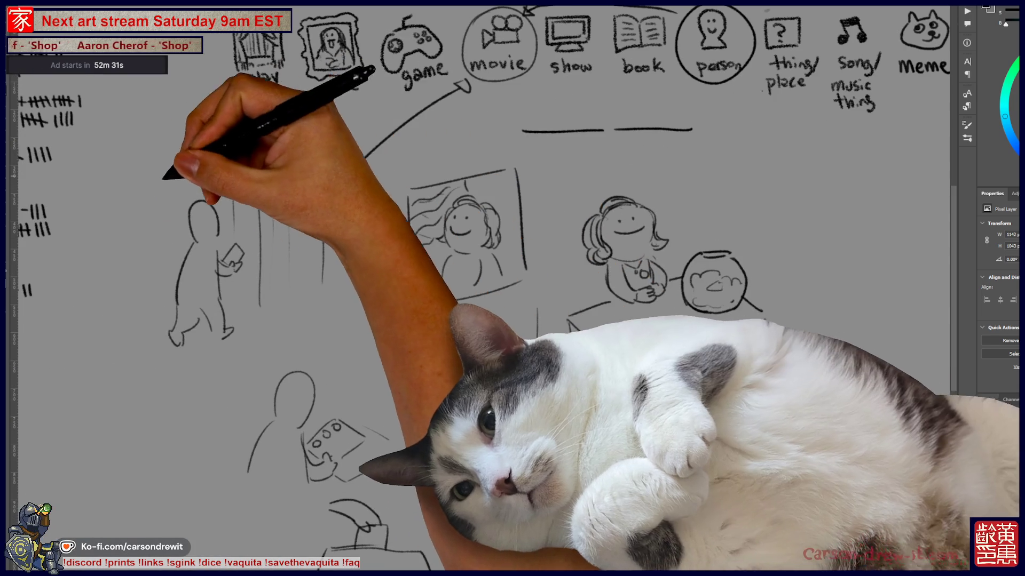
Draw a large loop enclosing the moviegoer and gamer figures at left.
drag(156, 169, 241, 553)
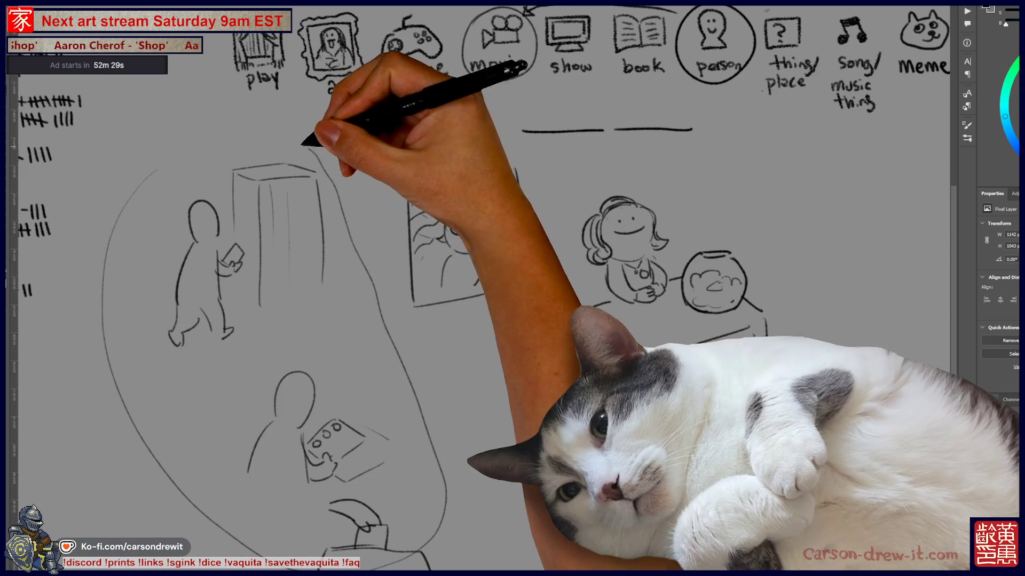
drag(172, 168, 433, 560)
drag(512, 288, 490, 317)
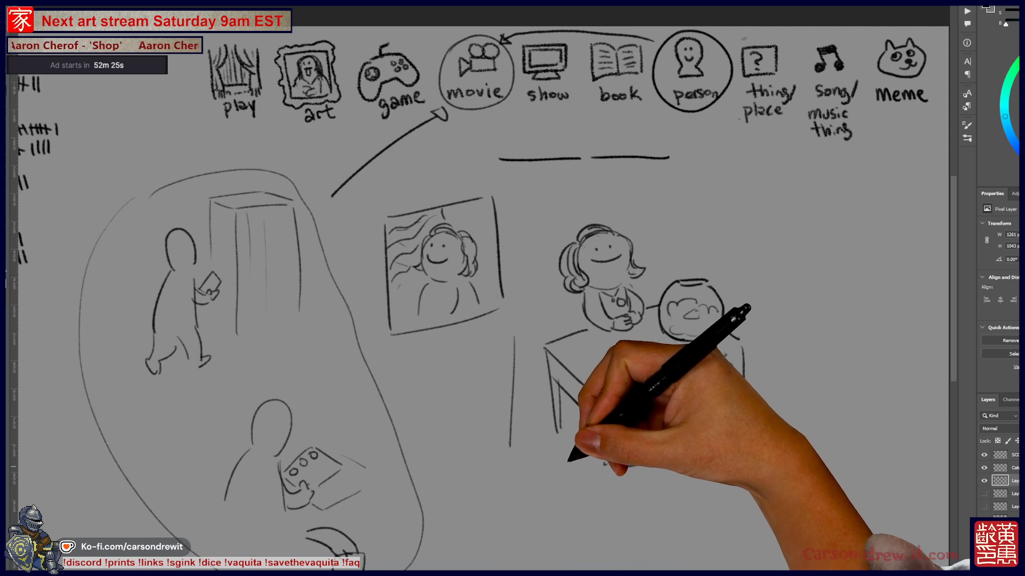
scroll(481, 296, up, 3)
Circle the woman's head and draw an arrow down to it from the blank lines.
drag(529, 440, 505, 496)
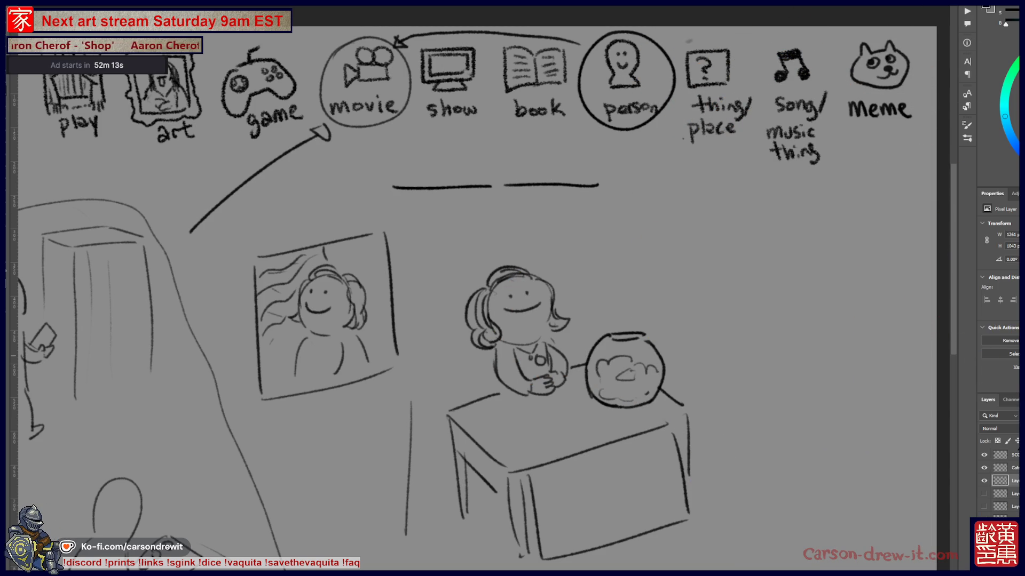
drag(512, 250, 481, 356)
mouse_move(525, 200)
mouse_down()
mouse_move(530, 247)
mouse_move(534, 236)
mouse_up()
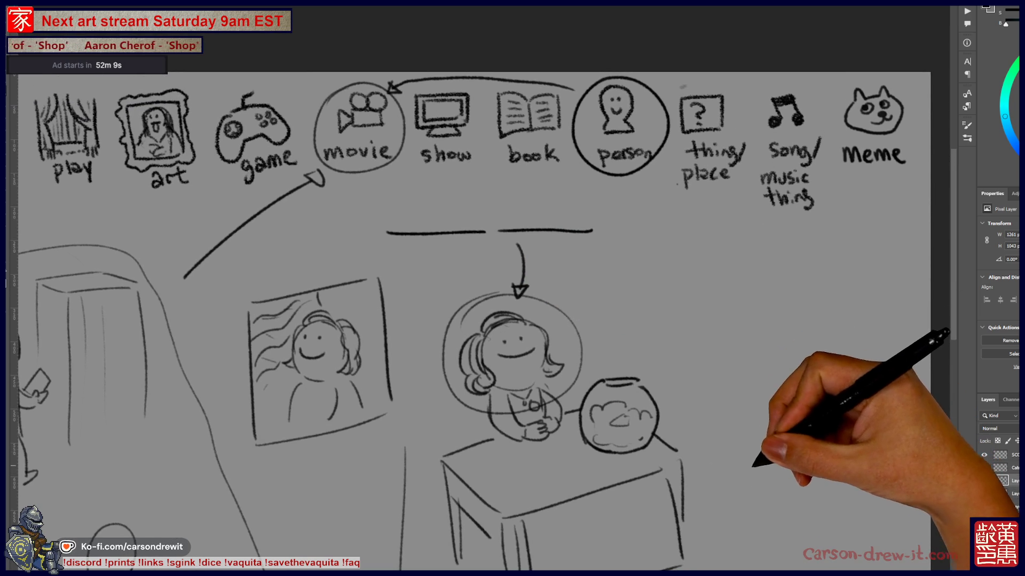
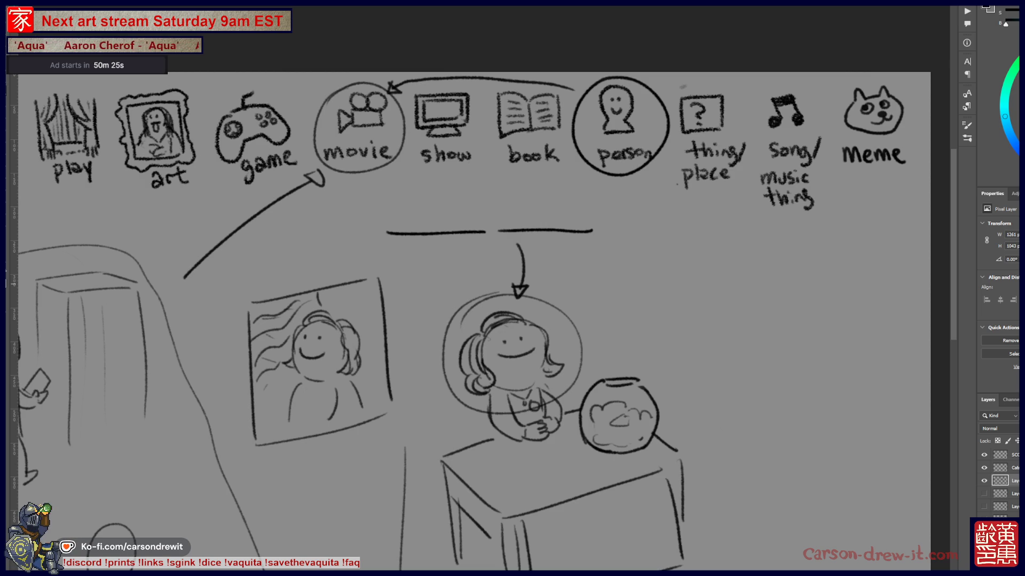
Hide the current round's circles, flip through earlier sketch layers, then hide them all leaving only the icon row.
click(984, 481)
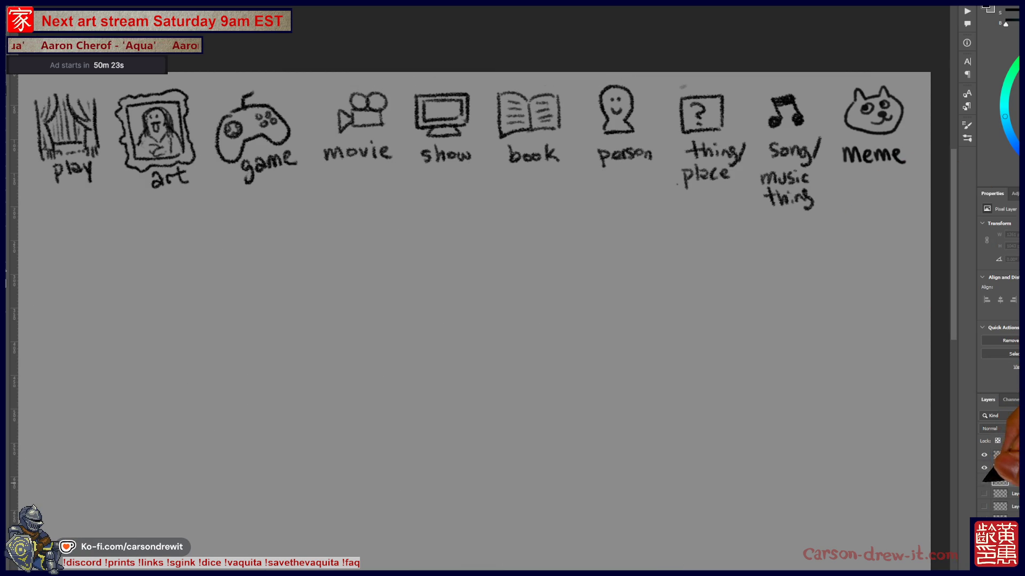
click(983, 494)
click(984, 506)
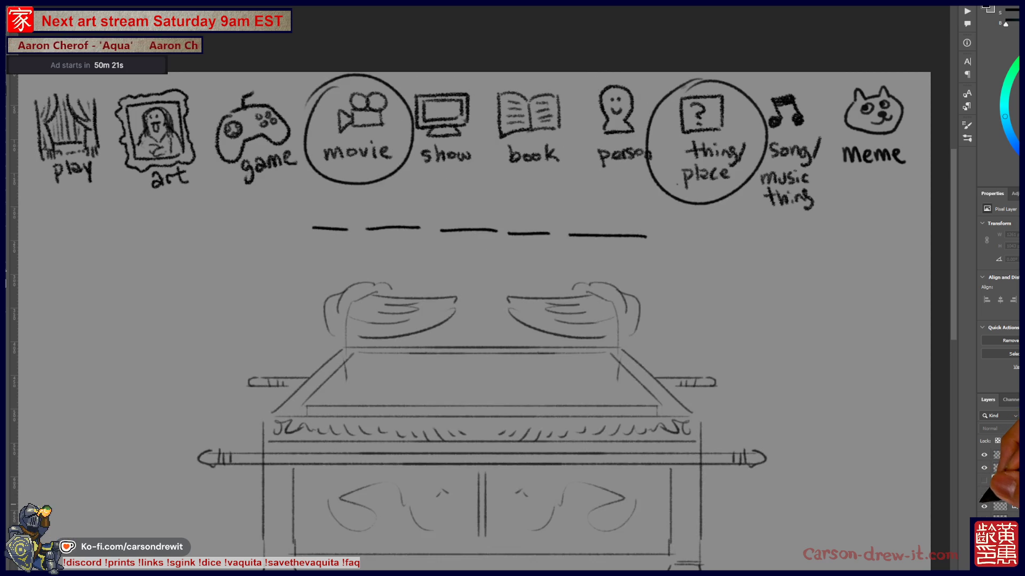
click(984, 493)
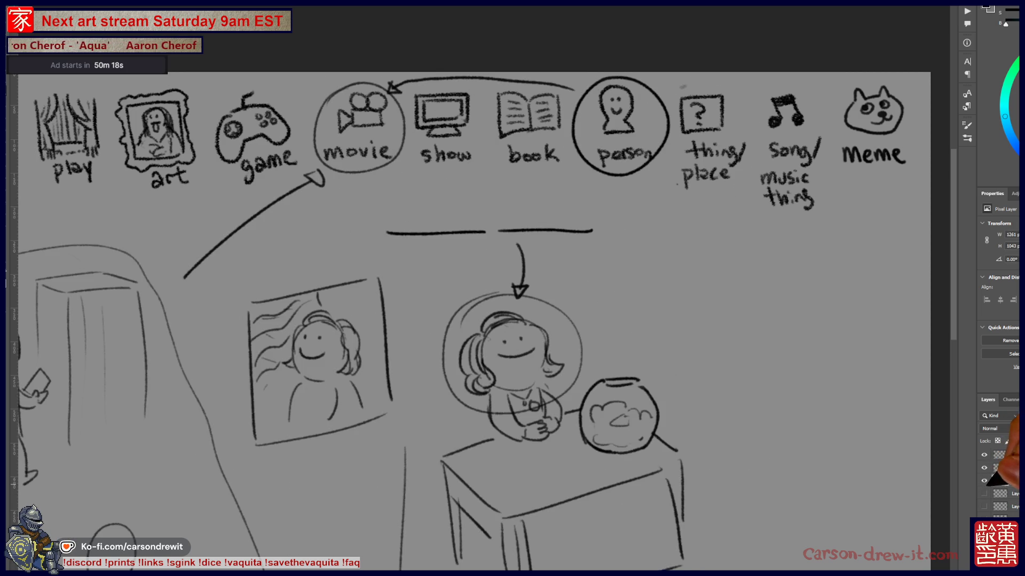
click(984, 494)
Circle the thing/place and meme icons and add a question mark below the meme circle.
mouse_move(585, 327)
mouse_down()
mouse_move(649, 403)
mouse_move(533, 393)
mouse_up()
drag(644, 151, 664, 153)
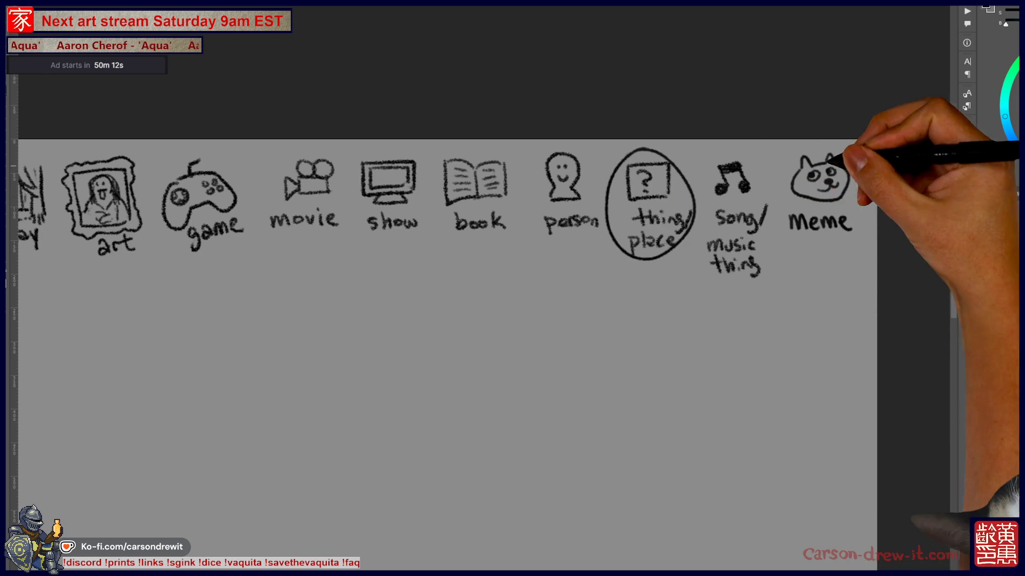
drag(833, 152, 825, 148)
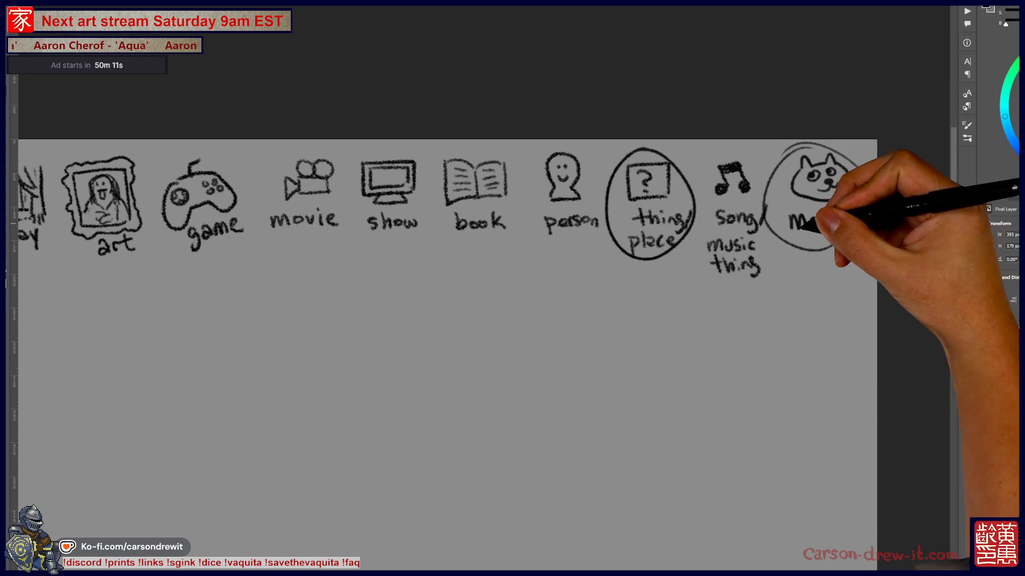
drag(793, 224, 852, 221)
drag(795, 377, 824, 374)
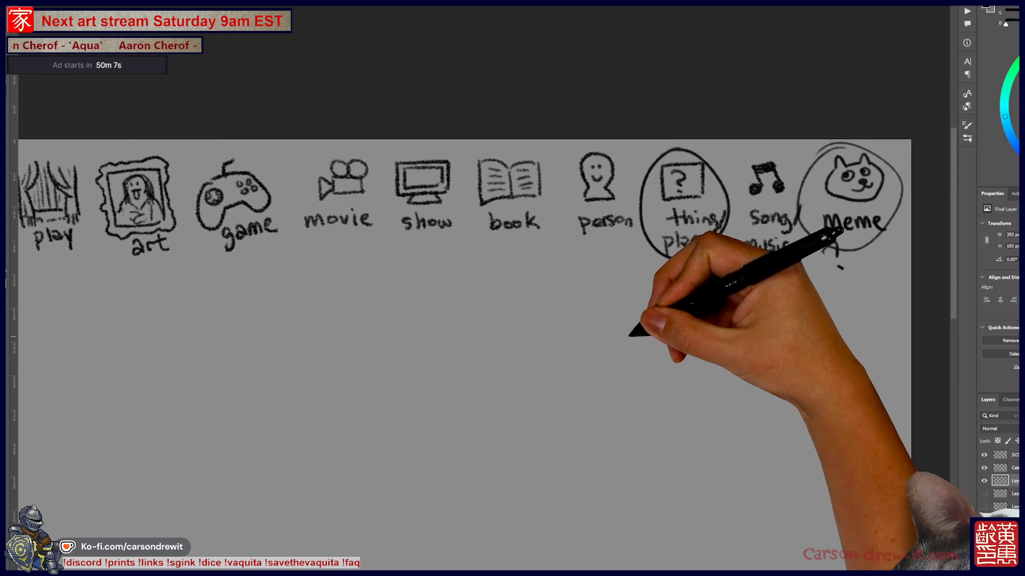
Draw four blank word dashes in a row below the icons.
drag(634, 332, 642, 341)
drag(469, 321, 717, 328)
drag(720, 399, 746, 323)
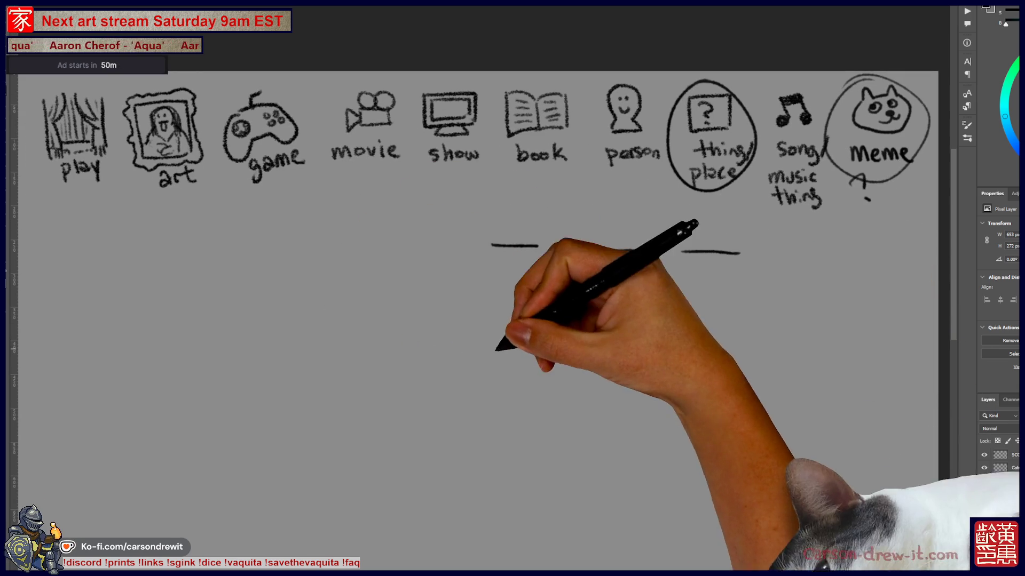
drag(499, 348, 519, 298)
Sketch the first figure with closed eyes and hand by its face, labelled 1.
mouse_move(443, 296)
mouse_down()
mouse_move(460, 246)
mouse_move(486, 289)
mouse_move(460, 262)
mouse_up()
mouse_move(468, 262)
mouse_down()
mouse_move(506, 276)
mouse_move(500, 283)
mouse_up()
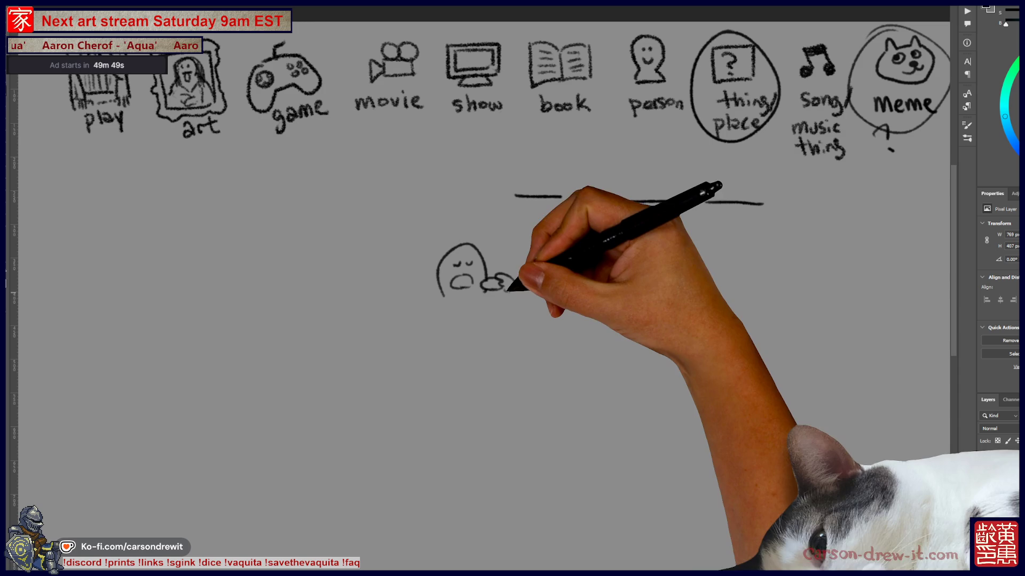
drag(524, 312, 513, 318)
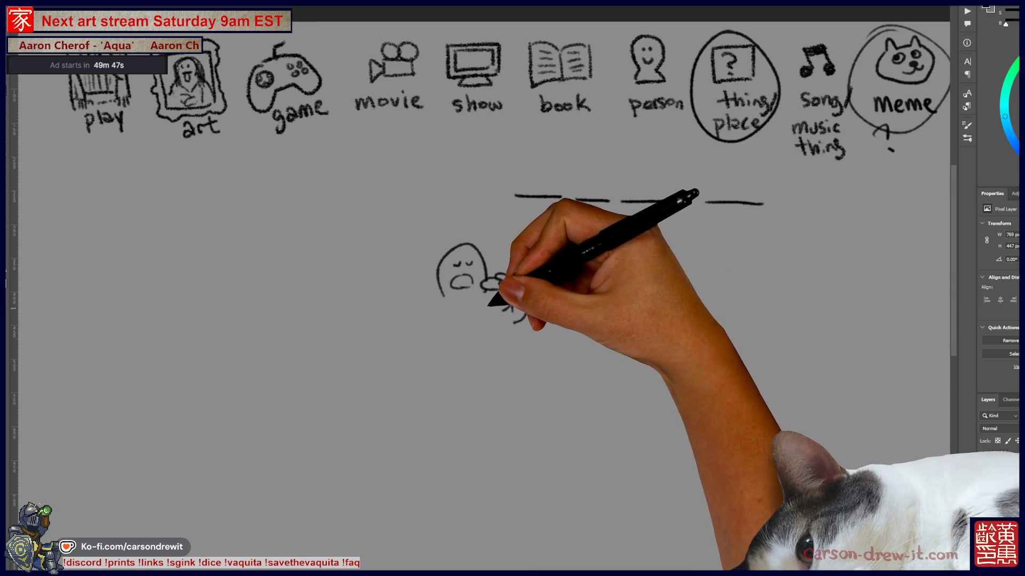
mouse_move(445, 302)
mouse_down()
mouse_move(432, 349)
mouse_move(478, 343)
mouse_up()
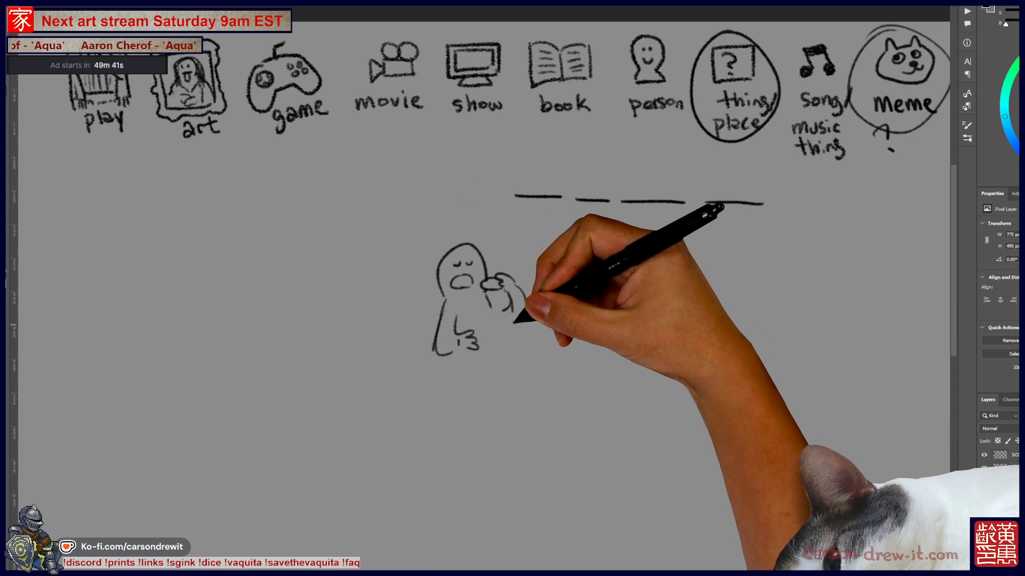
drag(504, 290, 512, 322)
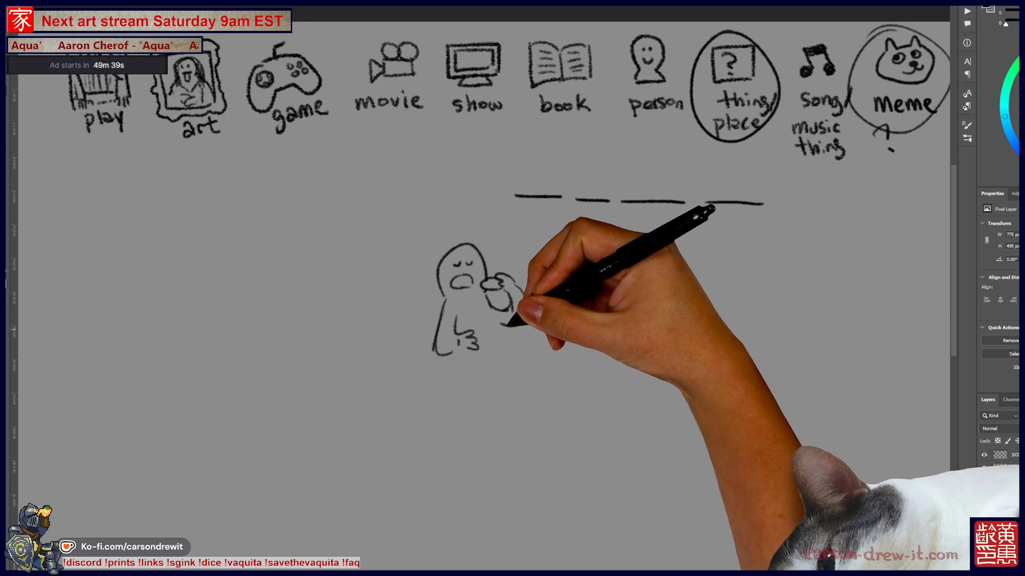
drag(408, 236, 408, 251)
drag(502, 302, 404, 316)
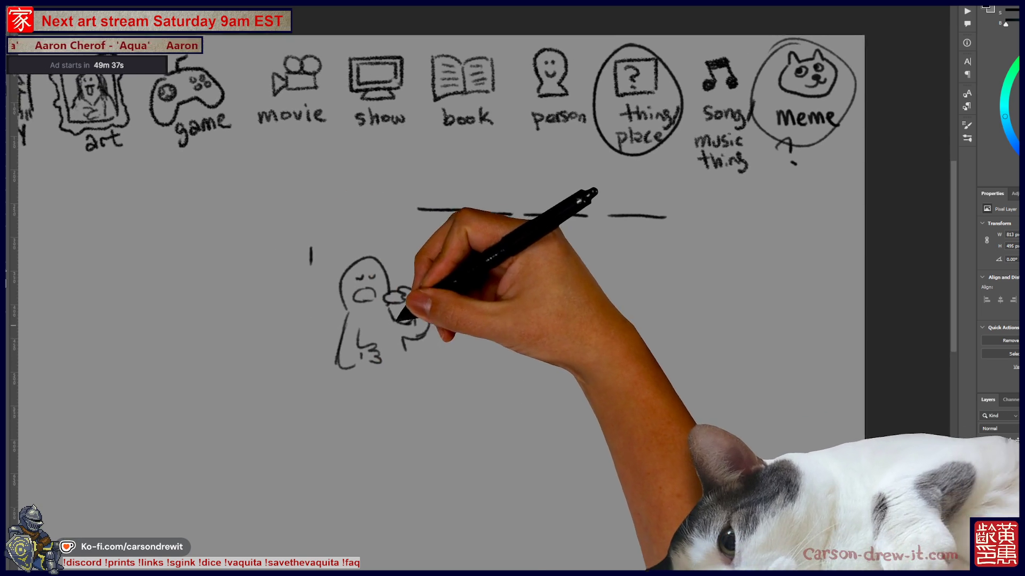
Sketch and number the second and third stick figures.
mouse_move(504, 237)
mouse_down()
mouse_move(518, 254)
mouse_move(578, 253)
mouse_move(599, 276)
mouse_move(556, 280)
mouse_move(574, 264)
mouse_move(595, 265)
mouse_move(591, 272)
mouse_move(629, 298)
mouse_move(634, 406)
mouse_up()
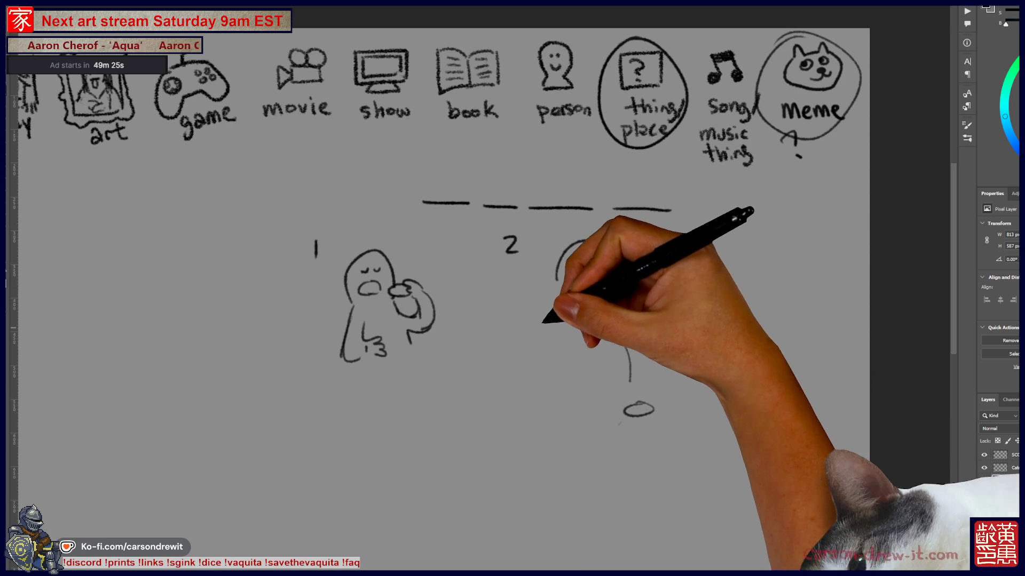
mouse_move(530, 319)
mouse_down()
mouse_move(537, 305)
mouse_move(560, 304)
mouse_move(566, 327)
mouse_up()
scroll(440, 272, down, 3)
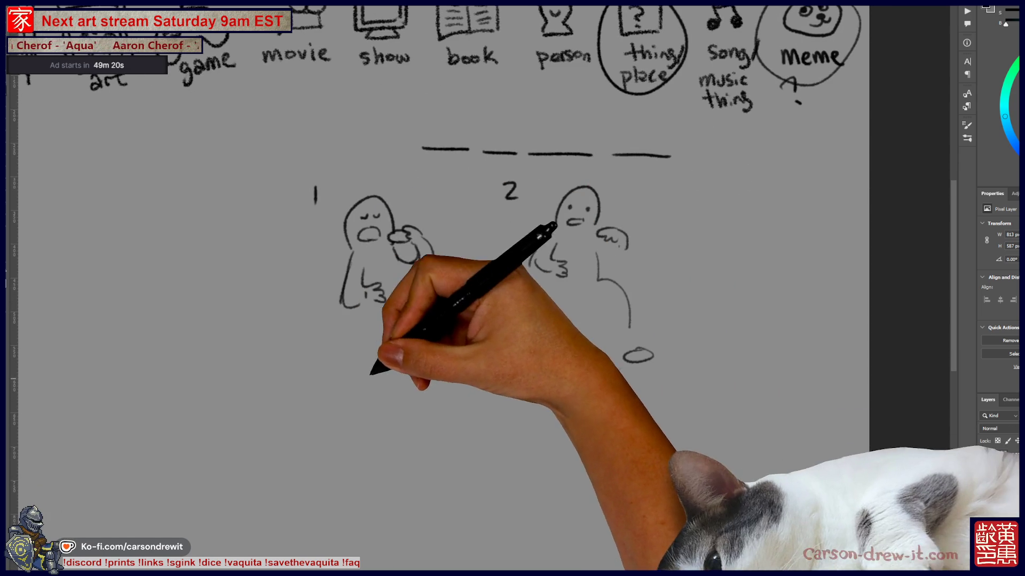
mouse_move(314, 408)
mouse_down()
mouse_move(321, 426)
mouse_move(422, 427)
mouse_up()
click(400, 429)
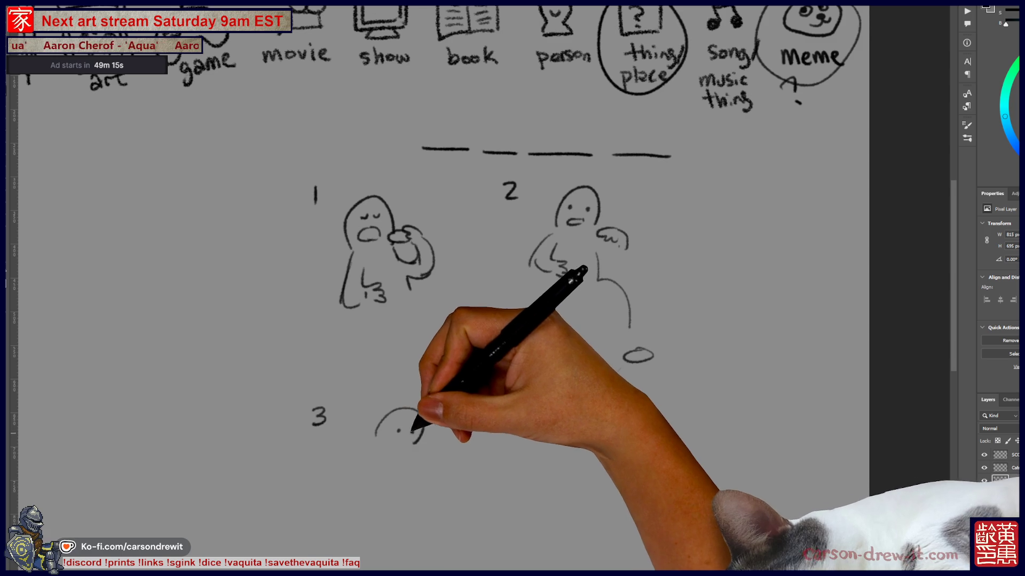
mouse_move(367, 456)
mouse_down()
mouse_move(392, 491)
mouse_move(411, 491)
mouse_up()
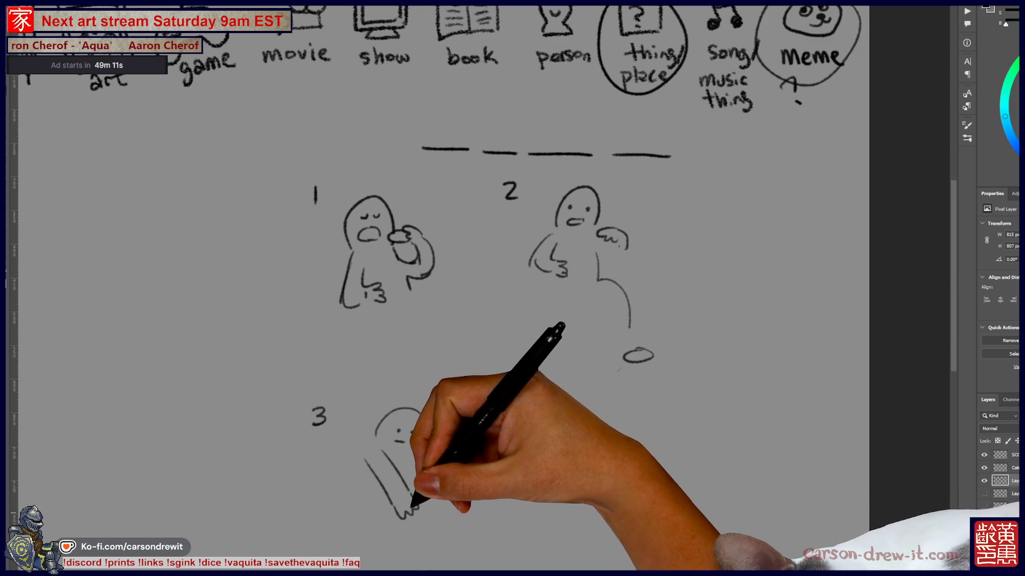
Sketch the fourth figure's face and hand and label it 4.
drag(481, 320, 469, 291)
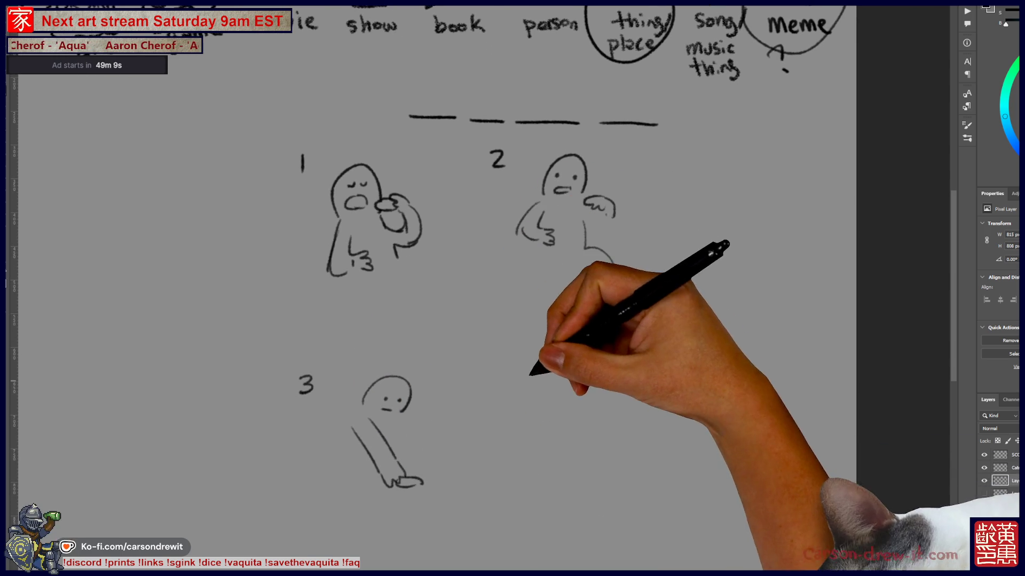
mouse_move(519, 378)
mouse_down()
mouse_move(558, 383)
mouse_move(518, 392)
mouse_move(530, 372)
mouse_move(548, 370)
mouse_up()
mouse_move(522, 373)
mouse_down()
mouse_move(553, 378)
mouse_move(583, 405)
mouse_move(575, 425)
mouse_up()
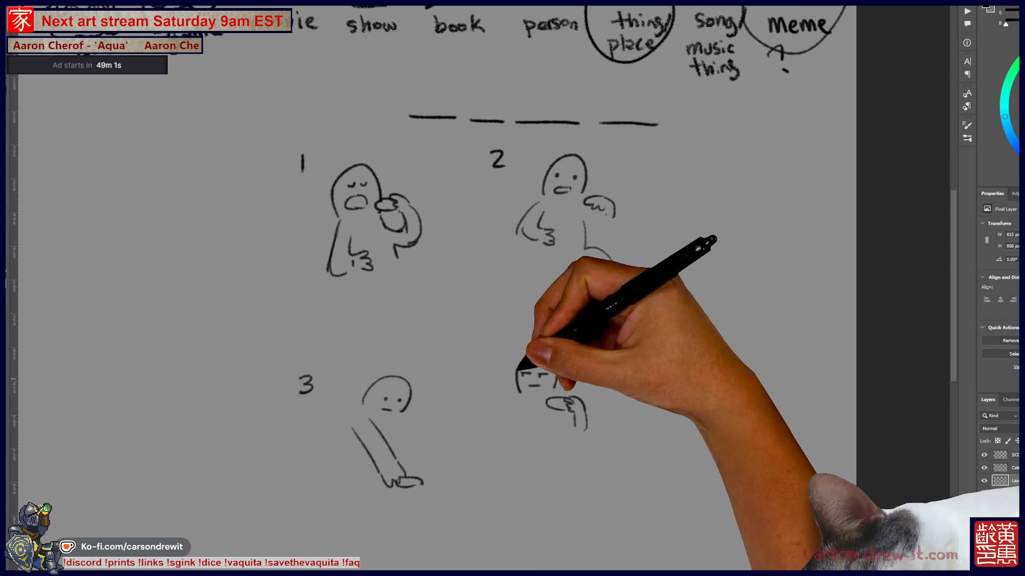
drag(490, 346, 496, 365)
scroll(554, 442, right, 2)
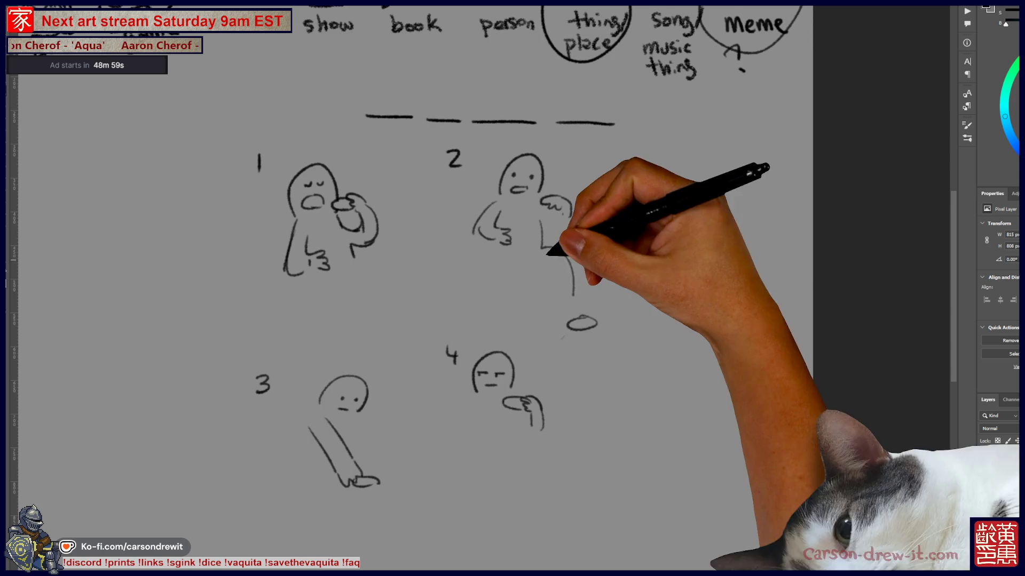
scroll(592, 416, right, 2)
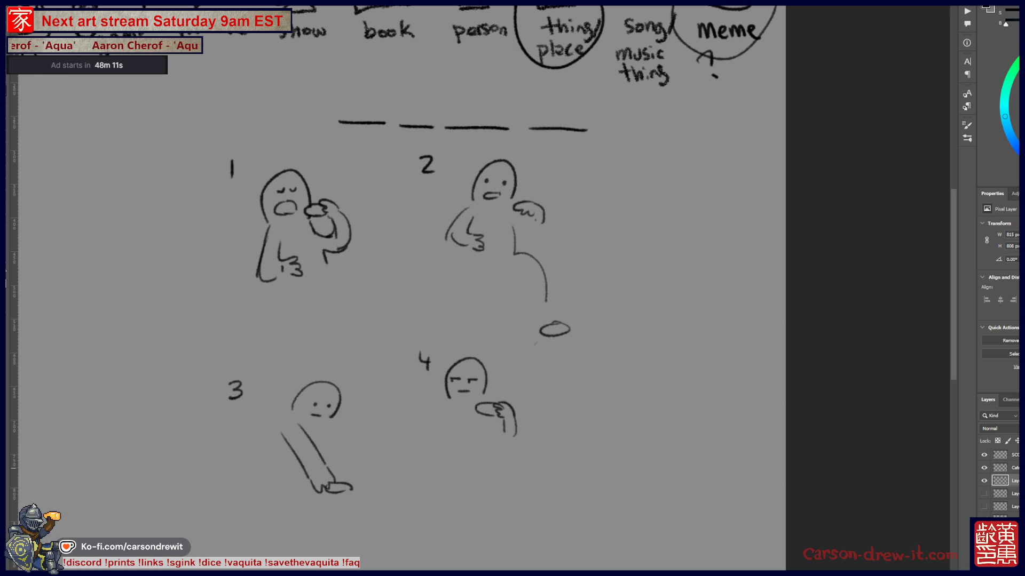
scroll(513, 288, left, 3)
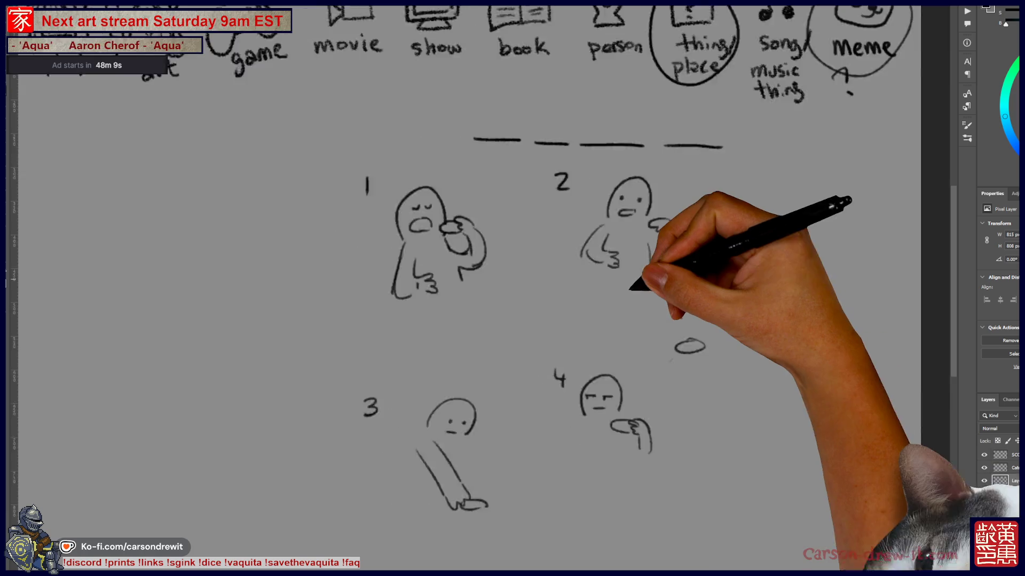
scroll(513, 288, left, 10)
scroll(513, 289, left, 2)
scroll(513, 288, left, 5)
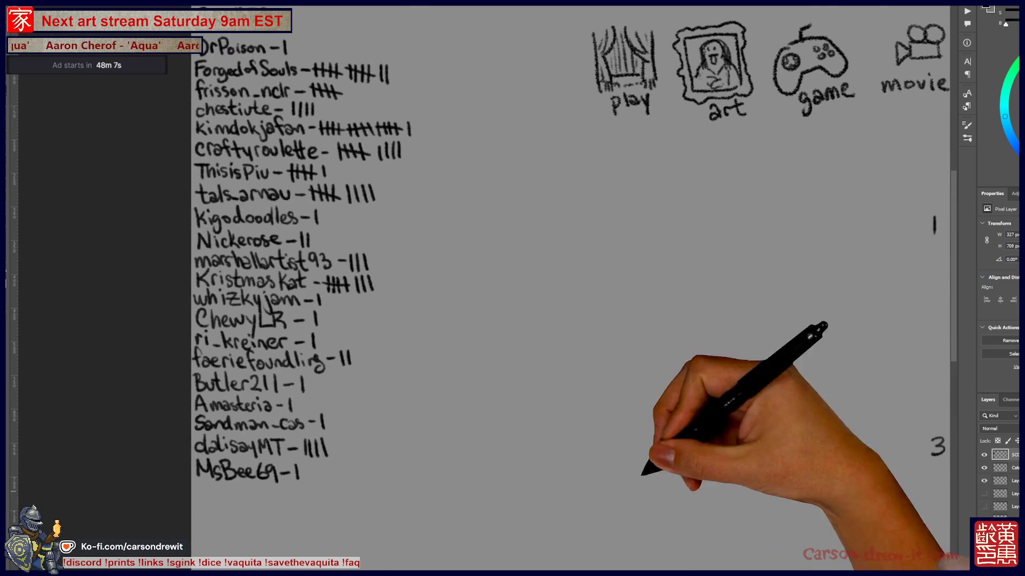
scroll(513, 289, left, 2)
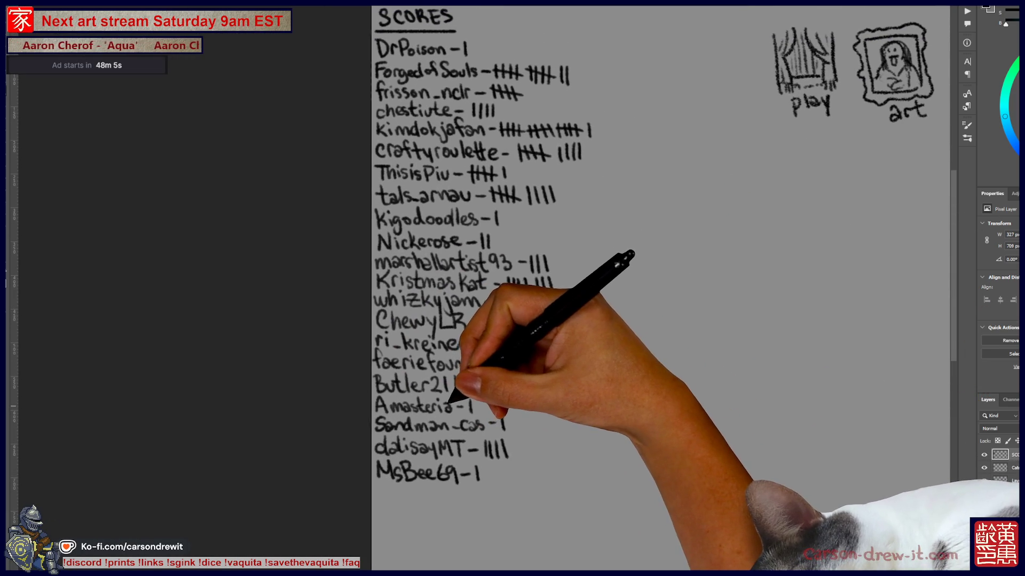
scroll(661, 289, down, 1)
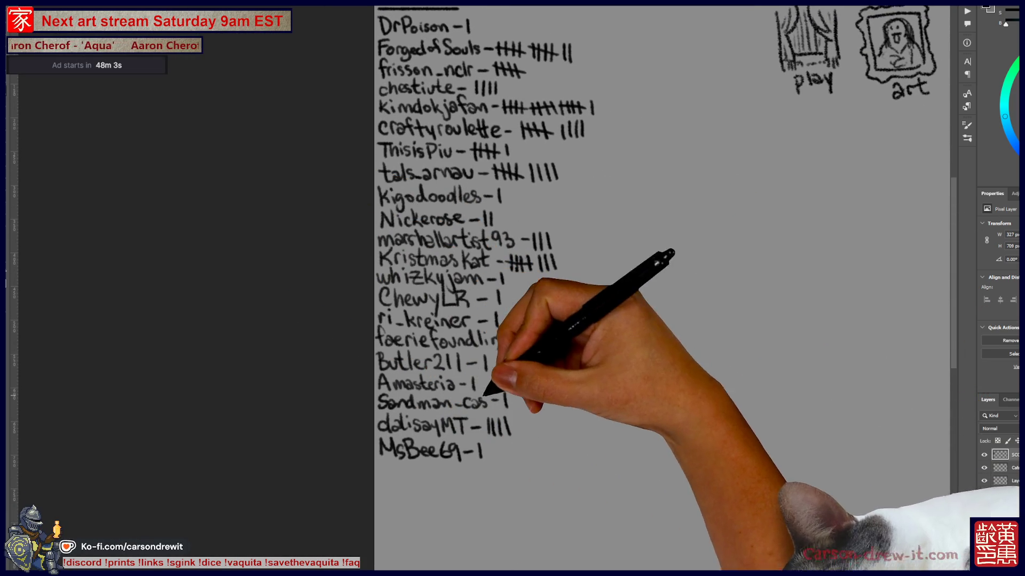
scroll(653, 288, up, 2)
scroll(652, 289, right, 1)
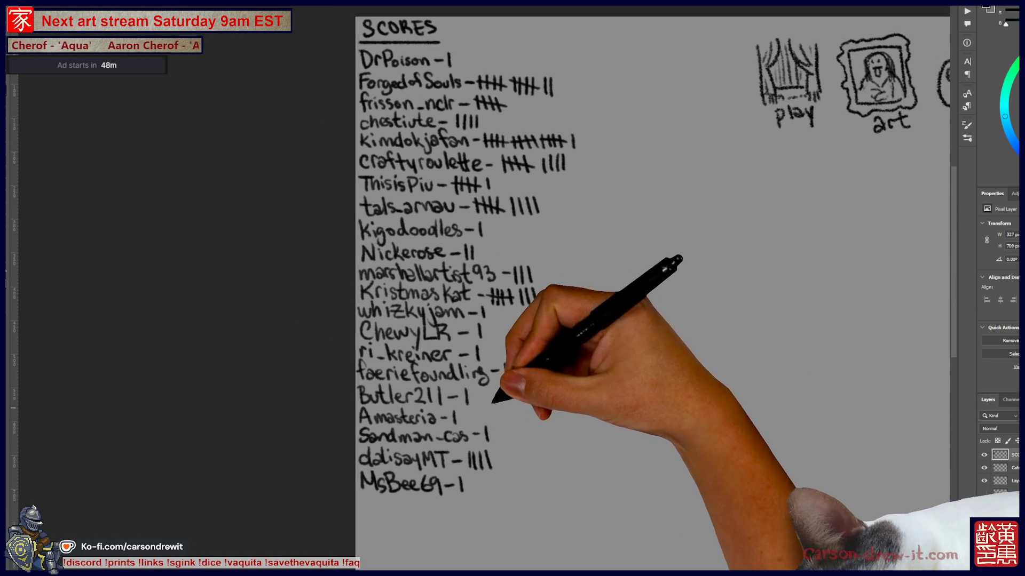
drag(541, 285, 542, 303)
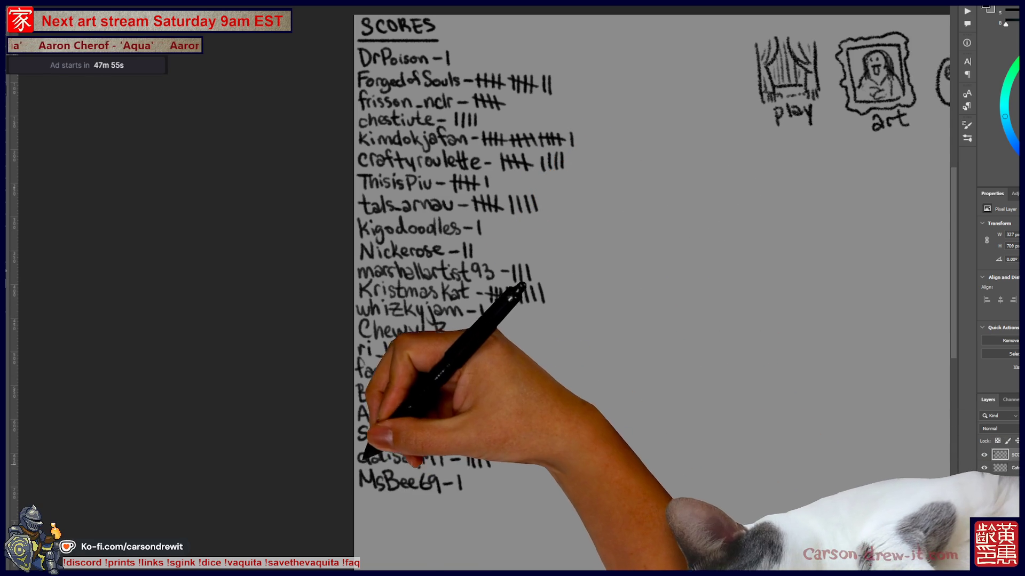
drag(359, 491, 426, 506)
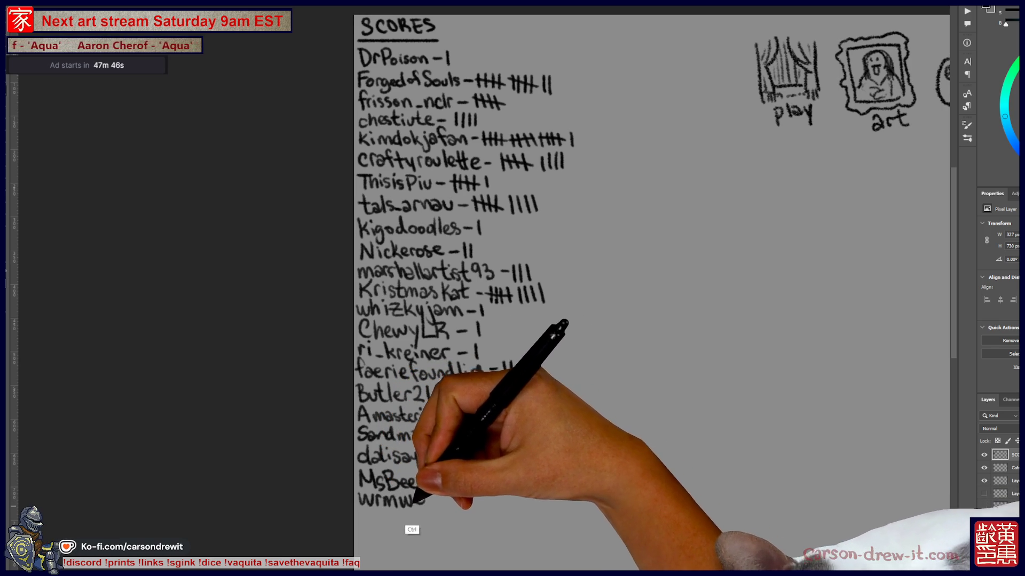
drag(432, 502, 458, 509)
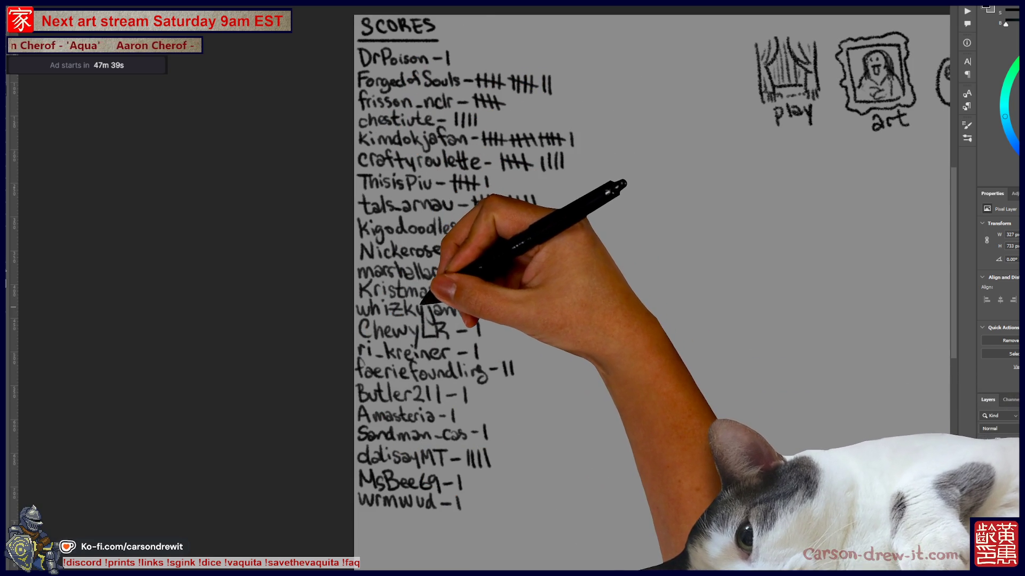
drag(512, 94, 512, 109)
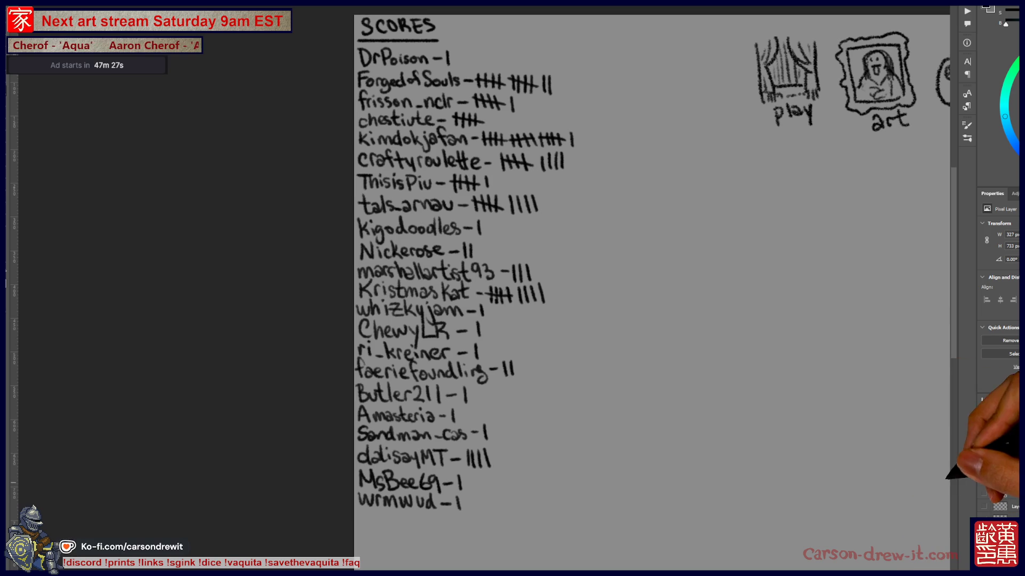
scroll(512, 288, right, 5)
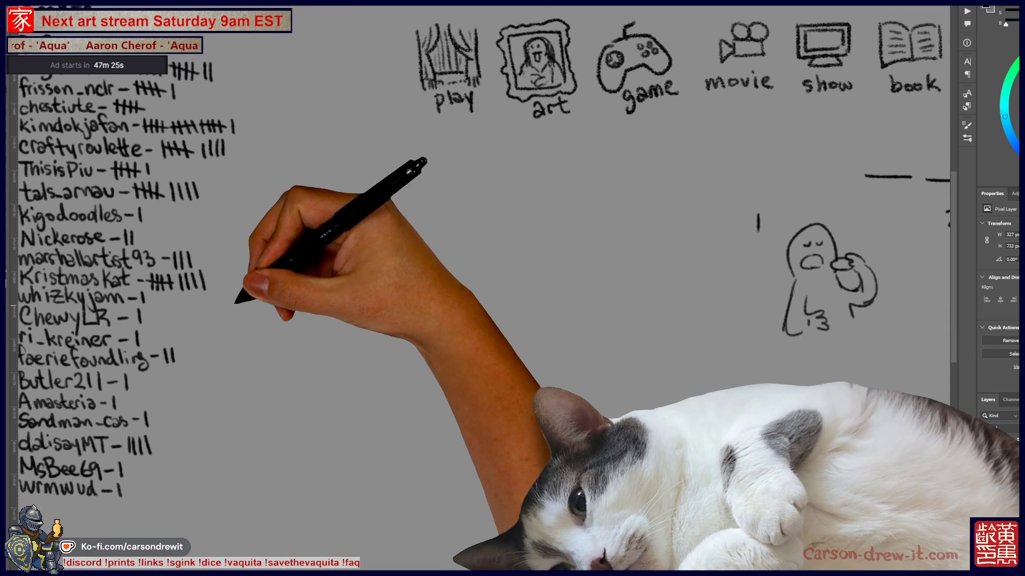
scroll(513, 288, right, 4)
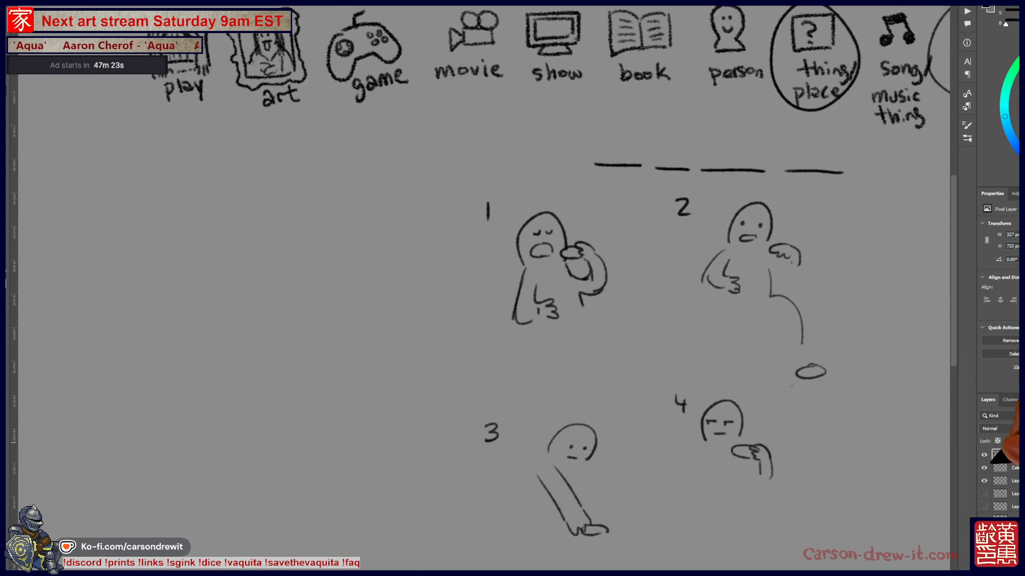
Fit the whole sketch page in the window before switching documents.
key(ctrl+0)
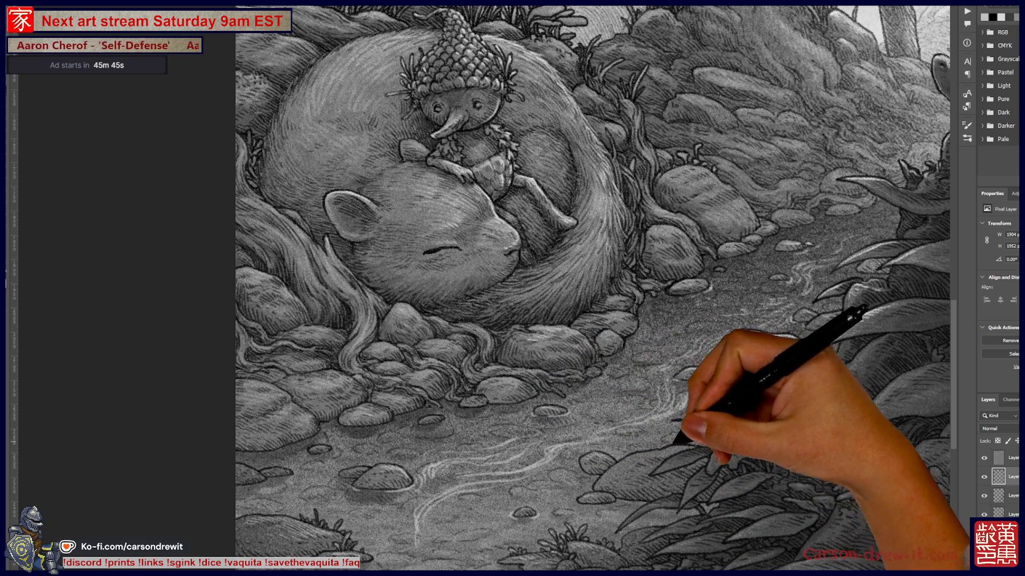
Zoom onto the squirrel and stream, add a new layer, and paint pale stream highlight lines.
key(ctrl+minus)
key(ctrl+minus)
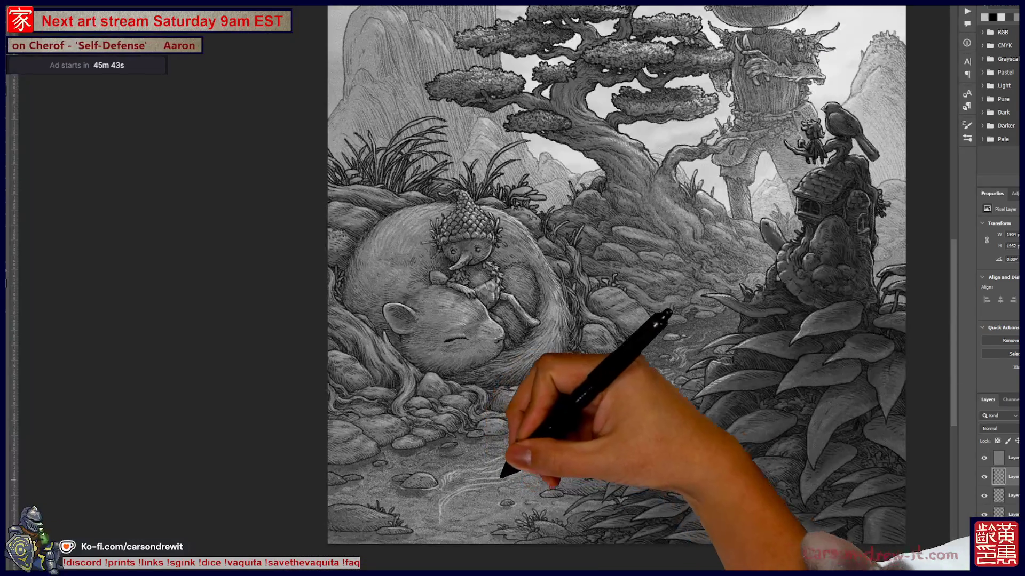
drag(561, 320, 632, 304)
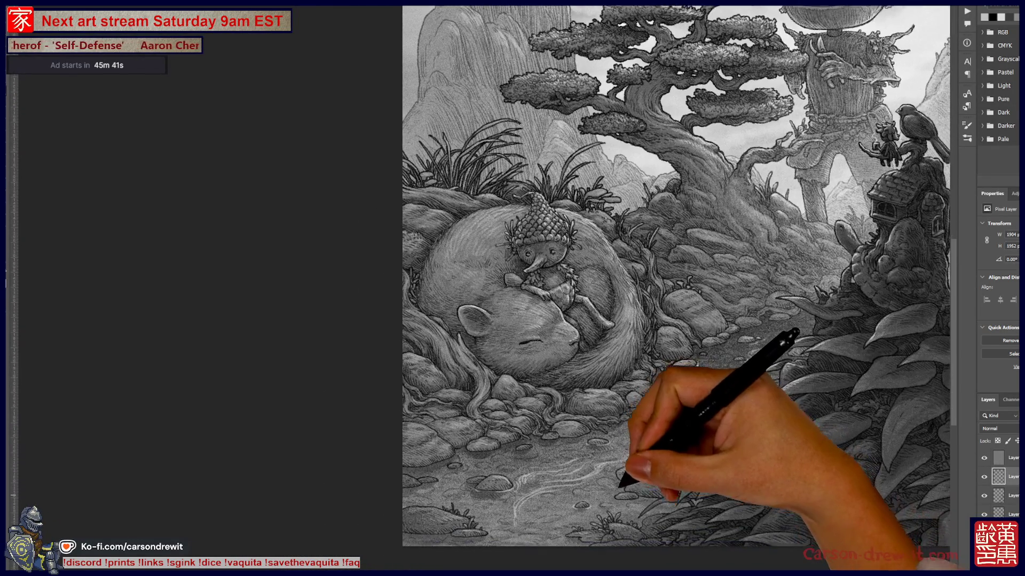
key(ctrl+plus)
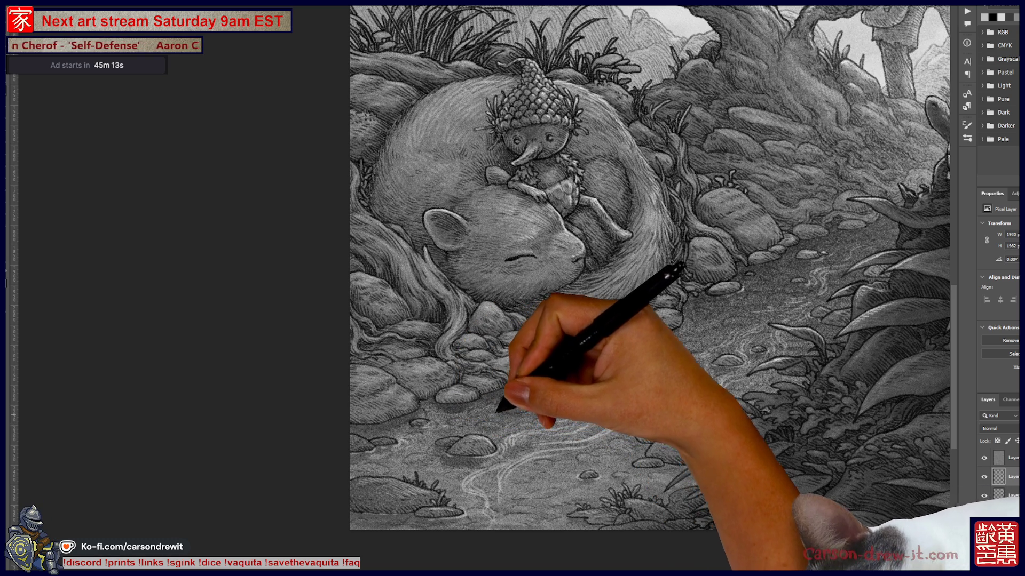
key(ctrl+shift+n)
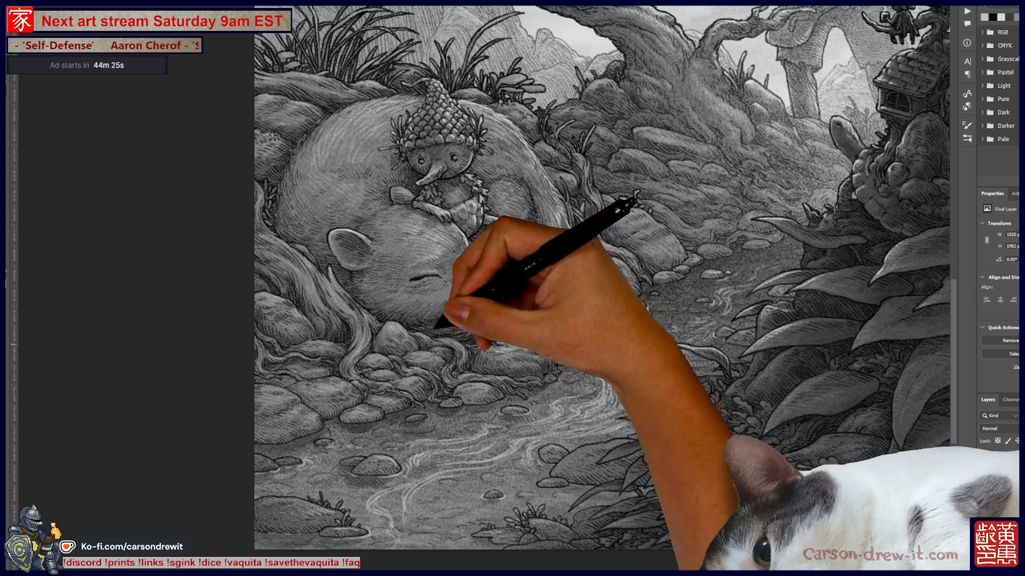
scroll(486, 245, down, 5)
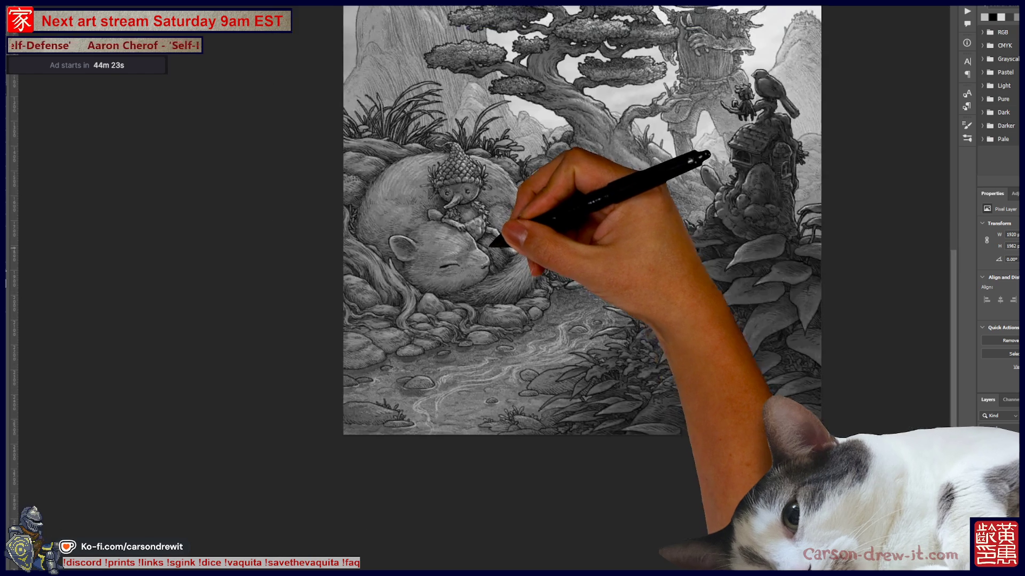
scroll(557, 278, up, 5)
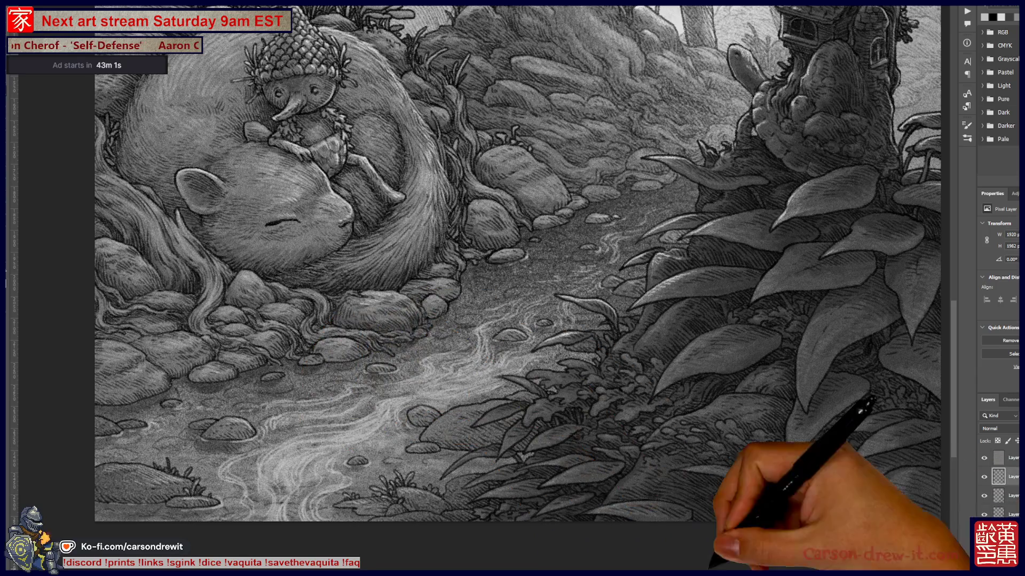
key(ctrl+minus)
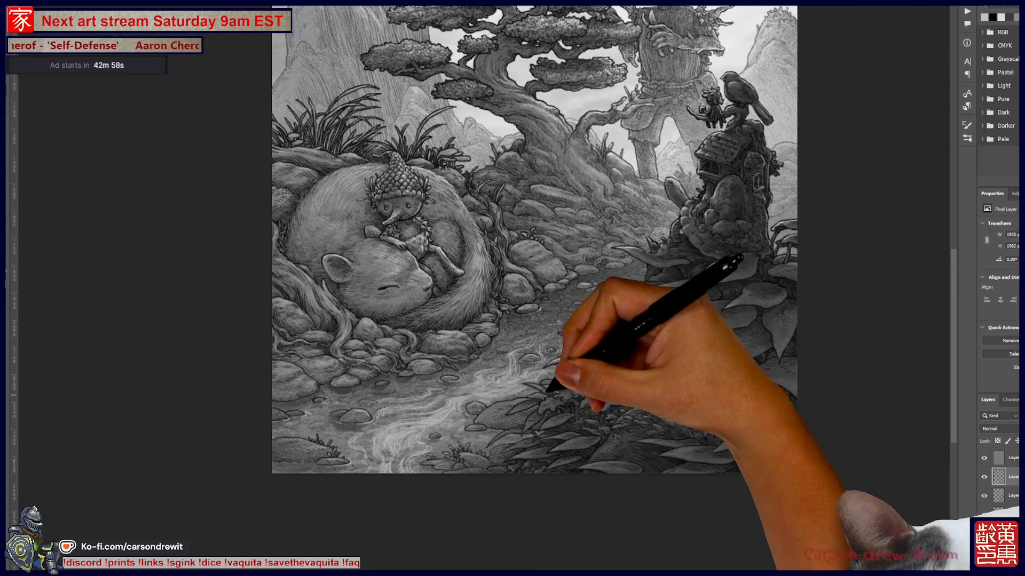
Reposition and zoom in on the sleeping figure and stream to continue the highlights.
drag(535, 240, 418, 290)
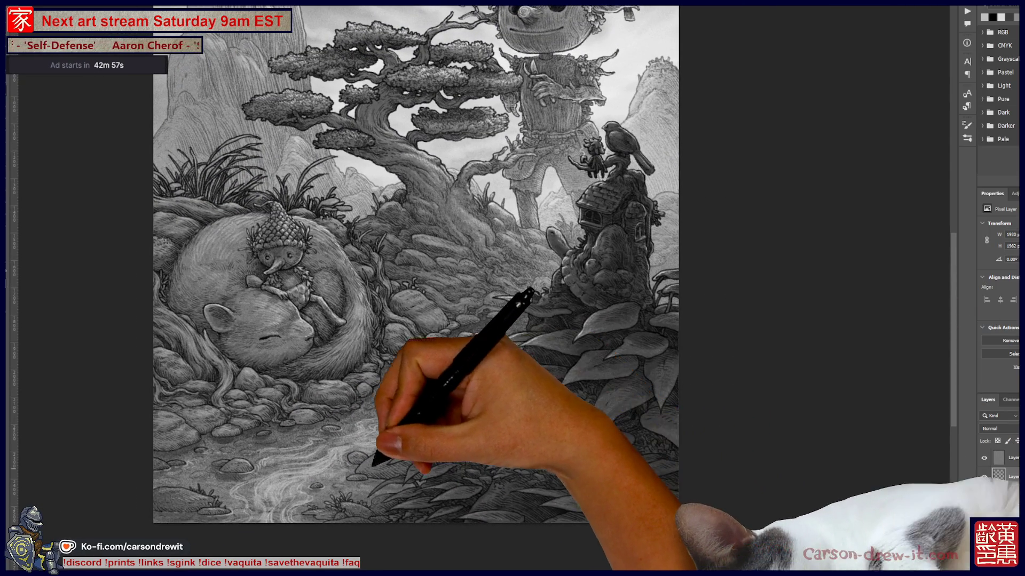
key(ctrl+plus)
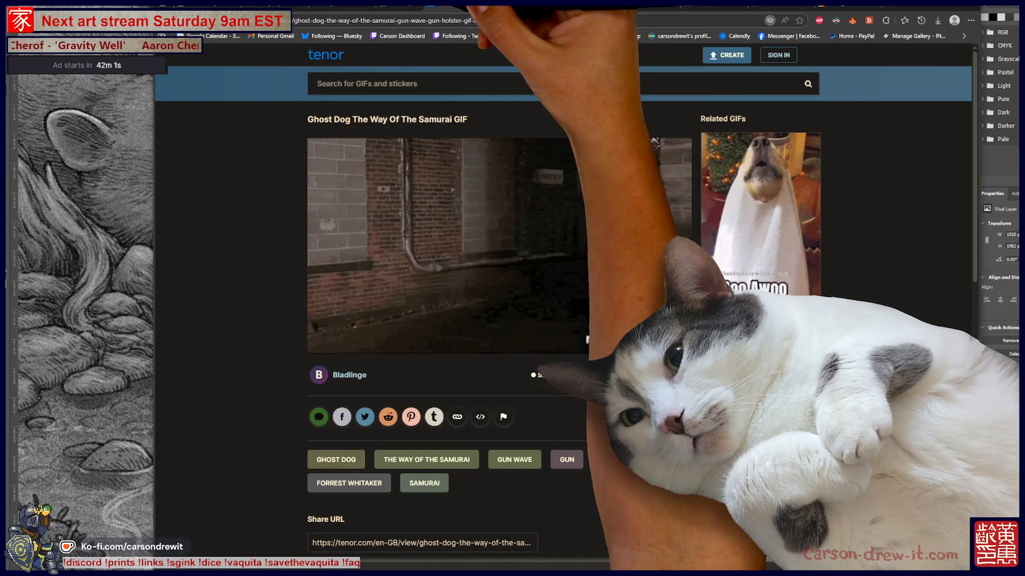
Enlarge the Ghost Dog GIF page to 175% browser zoom.
key(ctrl+plus)
key(ctrl+plus)
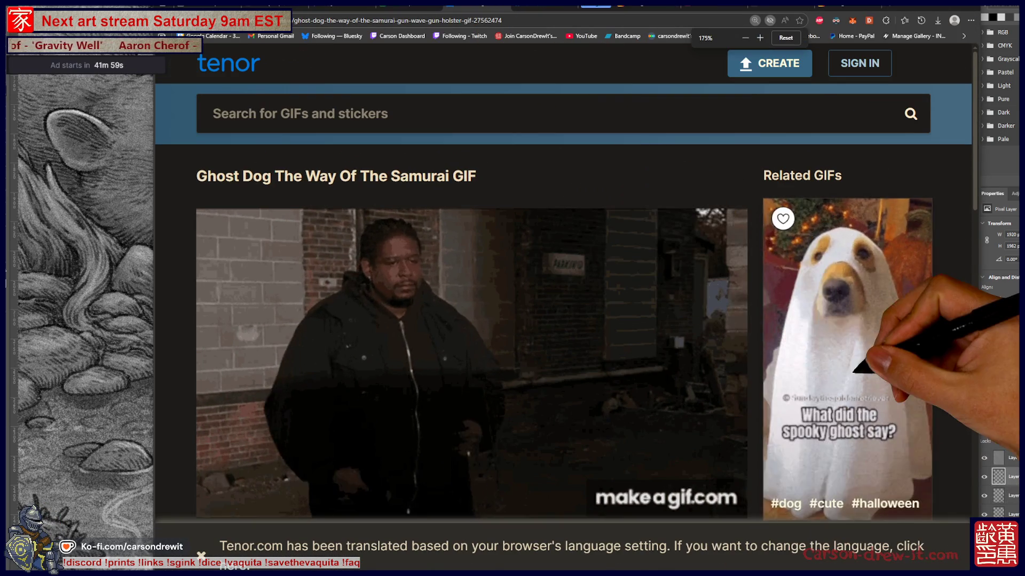
key(ctrl+plus)
scroll(512, 289, down, 1)
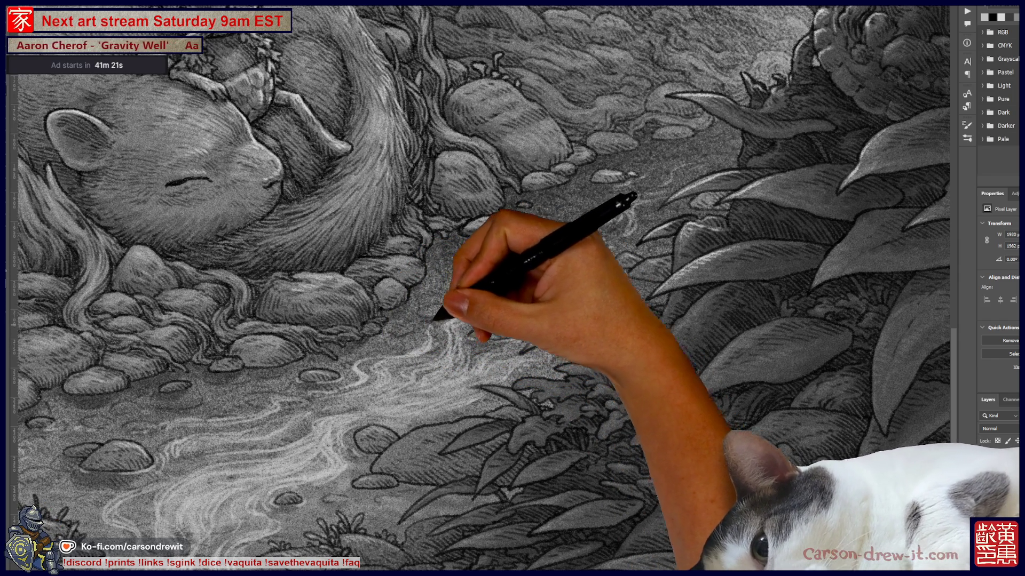
key(ctrl+minus)
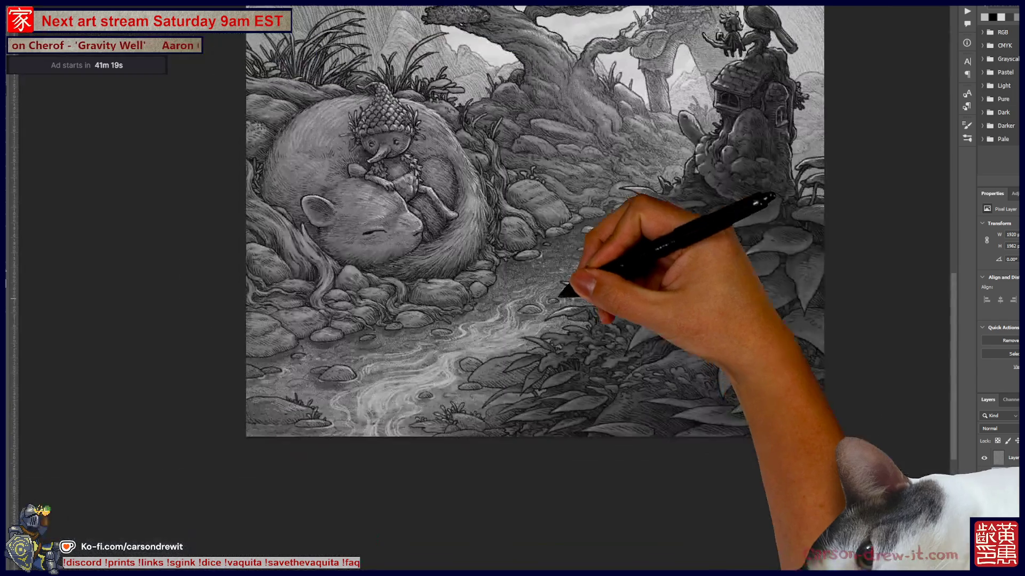
key(ctrl+minus)
key(ctrl+minus)
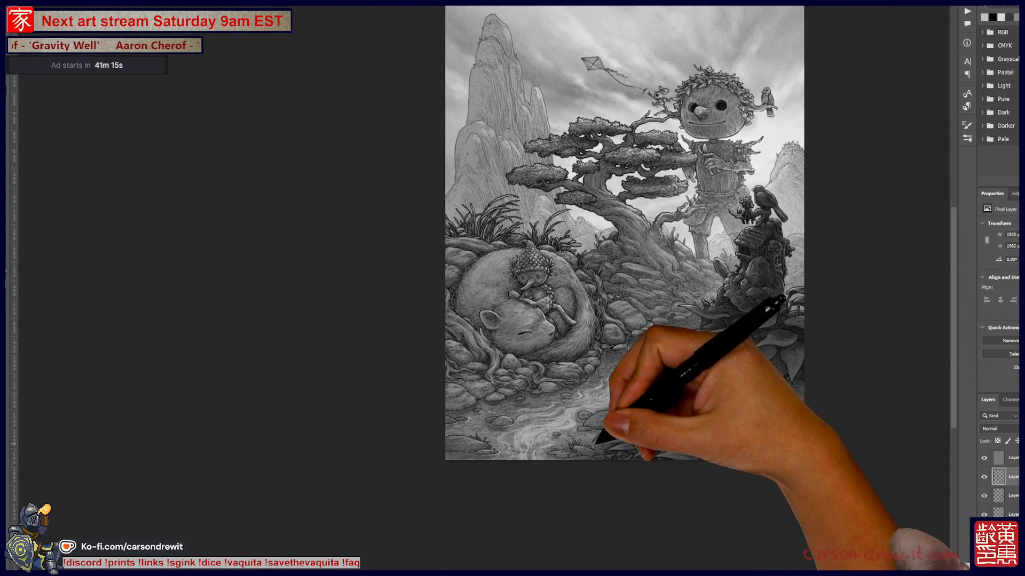
scroll(600, 416, up, 2)
scroll(584, 418, up, 2)
scroll(584, 418, up, 1)
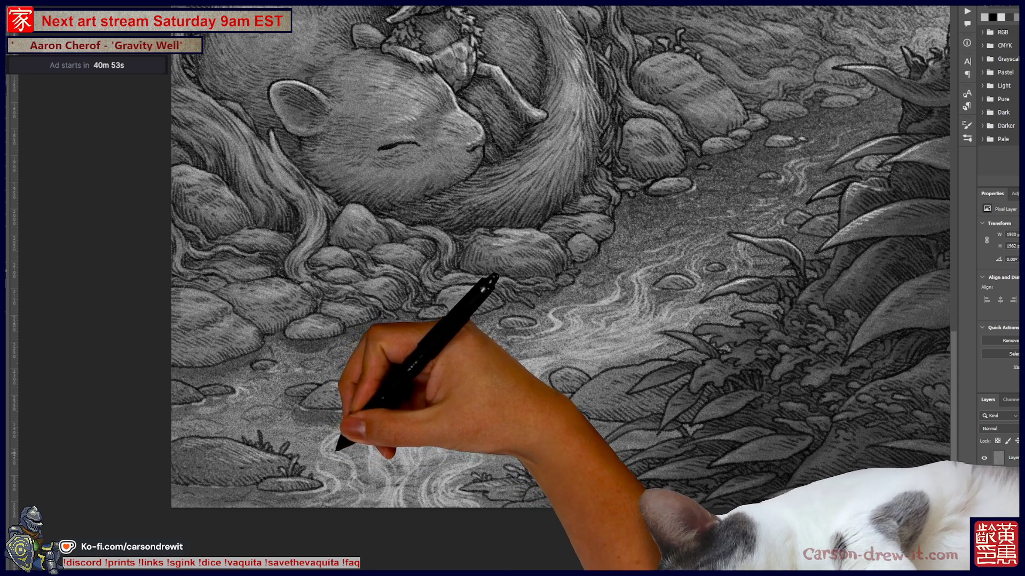
scroll(561, 256, down, 5)
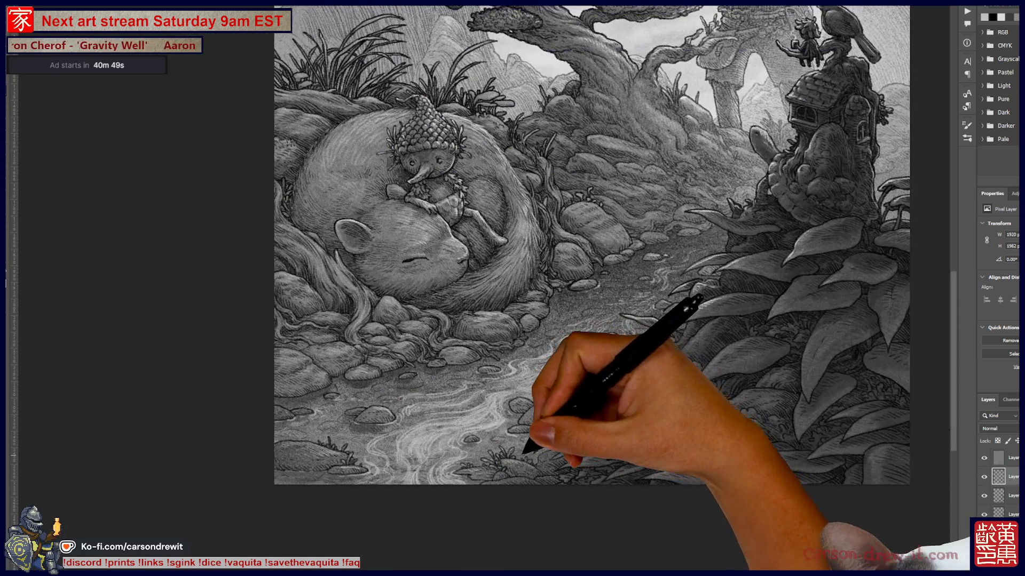
drag(584, 240, 531, 244)
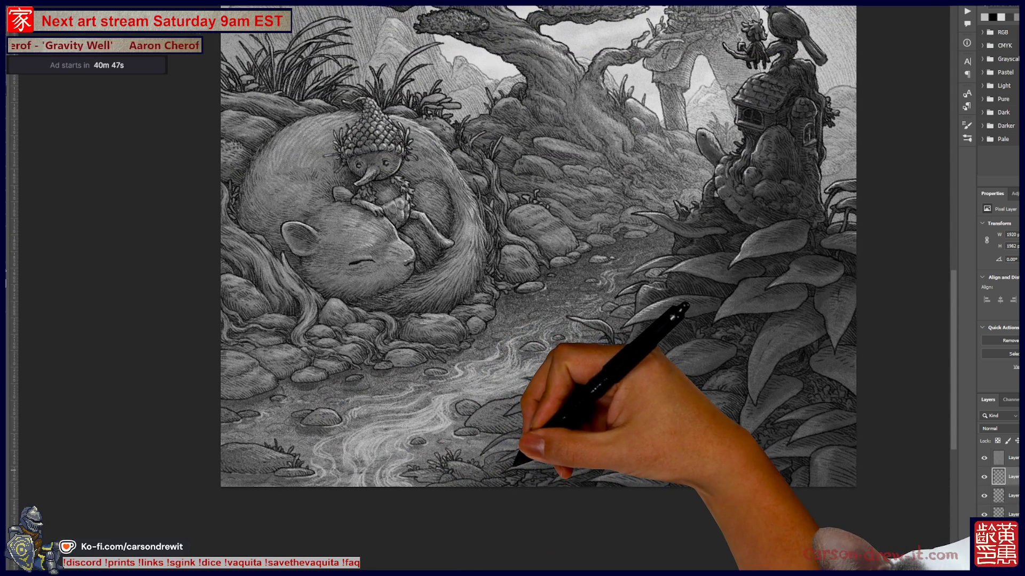
scroll(561, 449, up, 2)
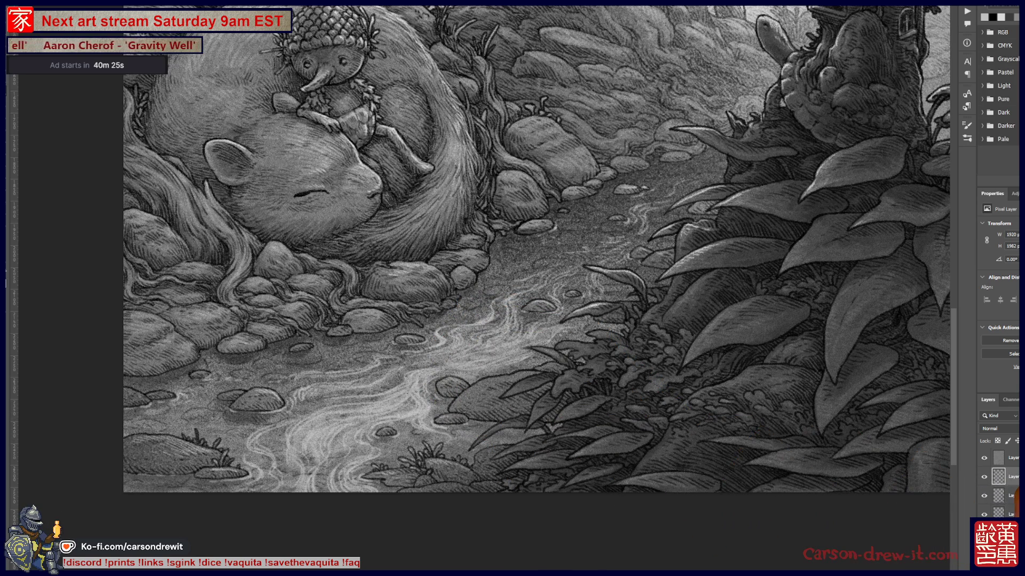
key(ctrl+minus)
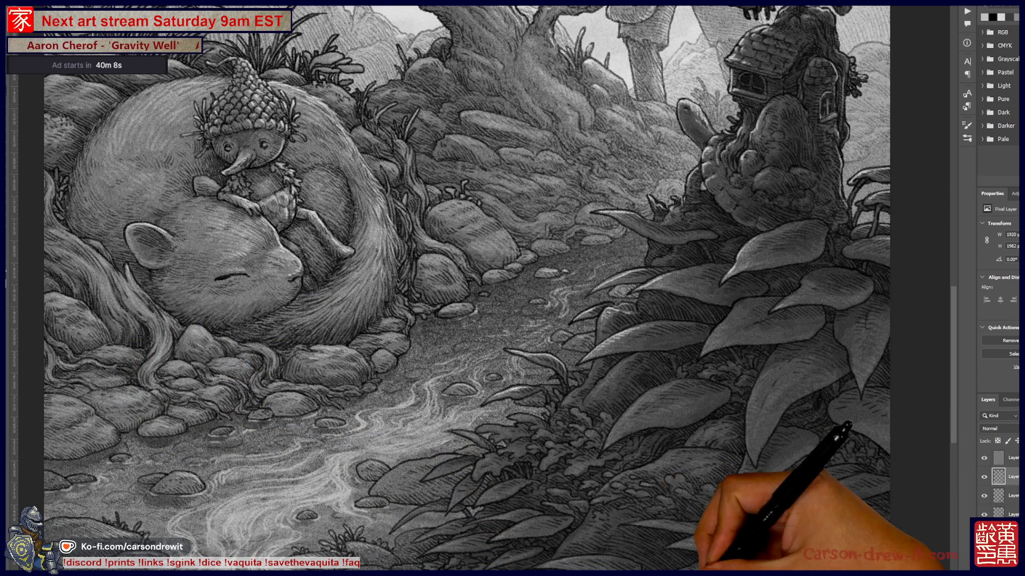
key(ctrl+minus)
key(ctrl+minus)
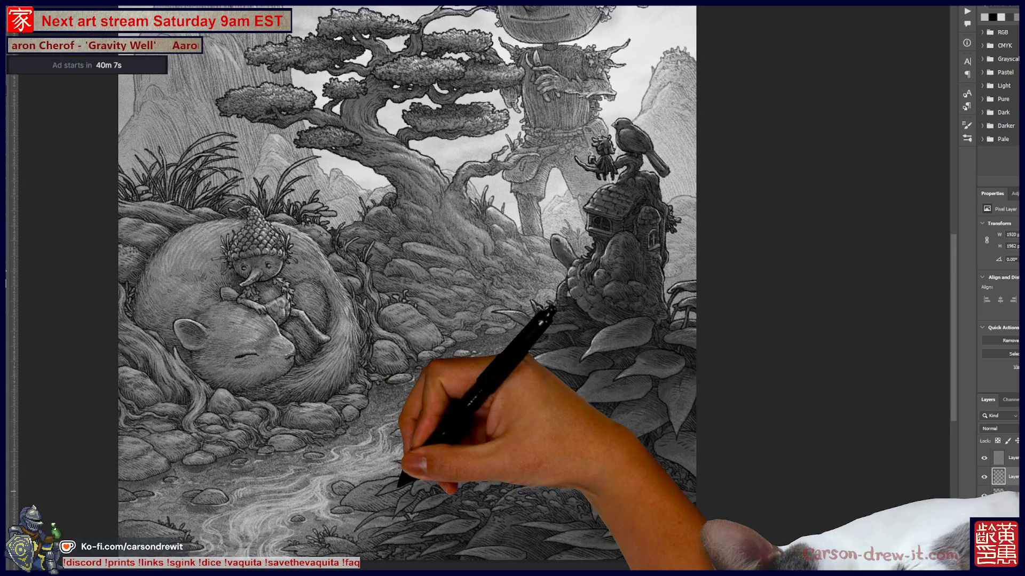
key(ctrl+minus)
key(ctrl+minus)
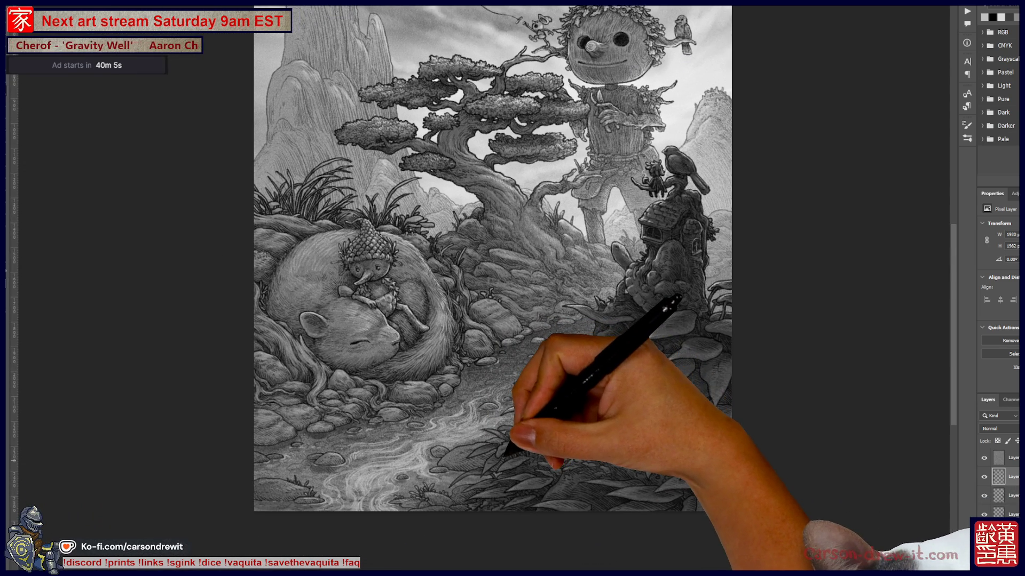
key(ctrl+plus)
key(ctrl+plus)
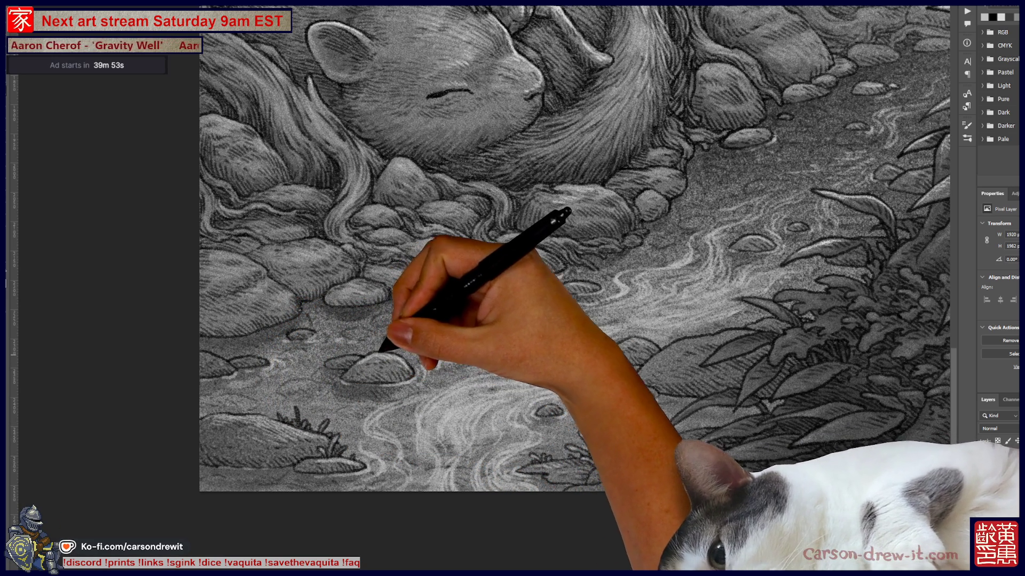
drag(560, 288, 446, 354)
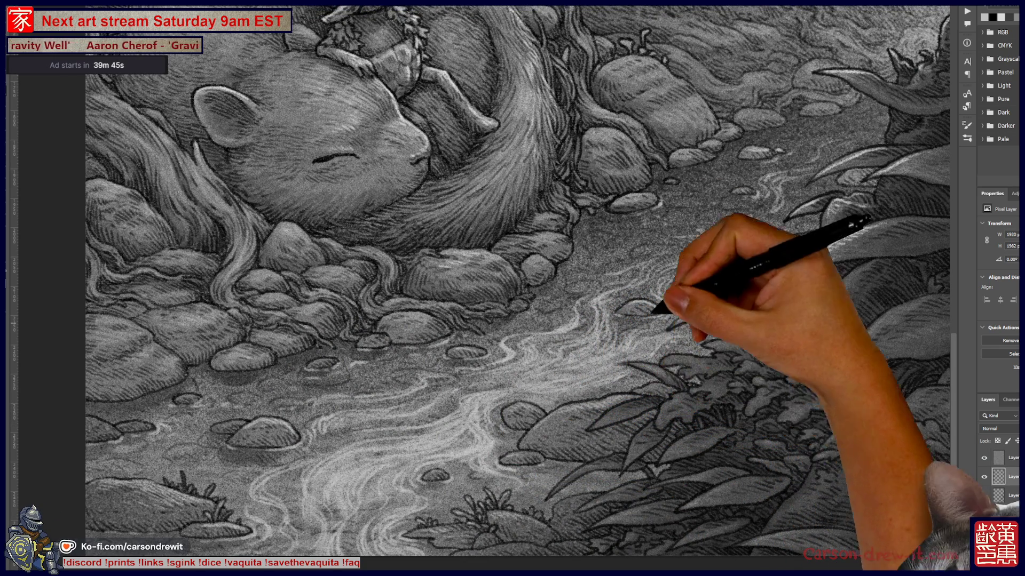
mouse_move(600, 392)
mouse_down()
mouse_move(485, 433)
mouse_move(464, 424)
mouse_up()
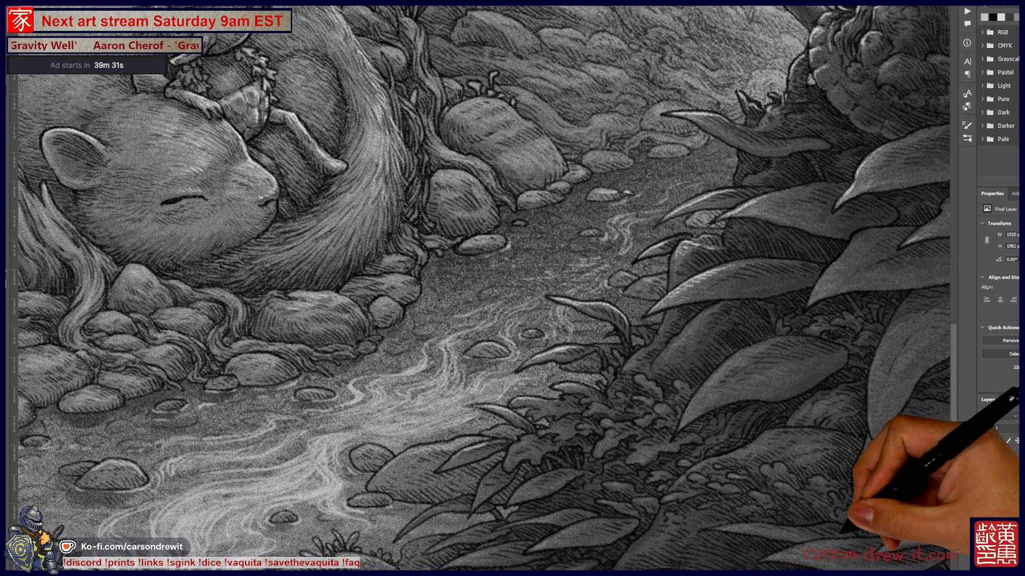
scroll(513, 288, down, 5)
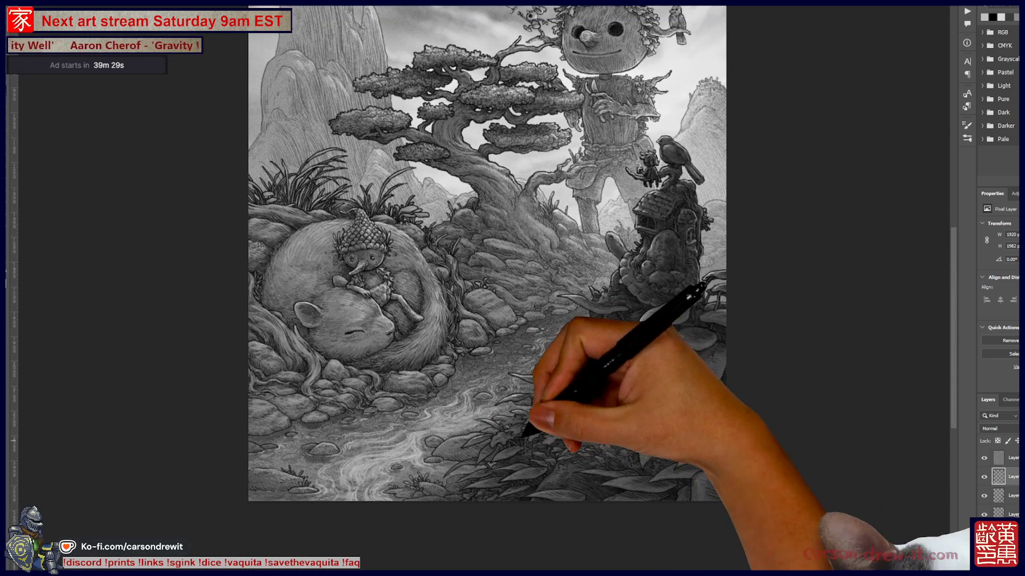
scroll(540, 276, up, 2)
scroll(539, 277, up, 1)
scroll(465, 288, down, 1)
scroll(464, 288, down, 1)
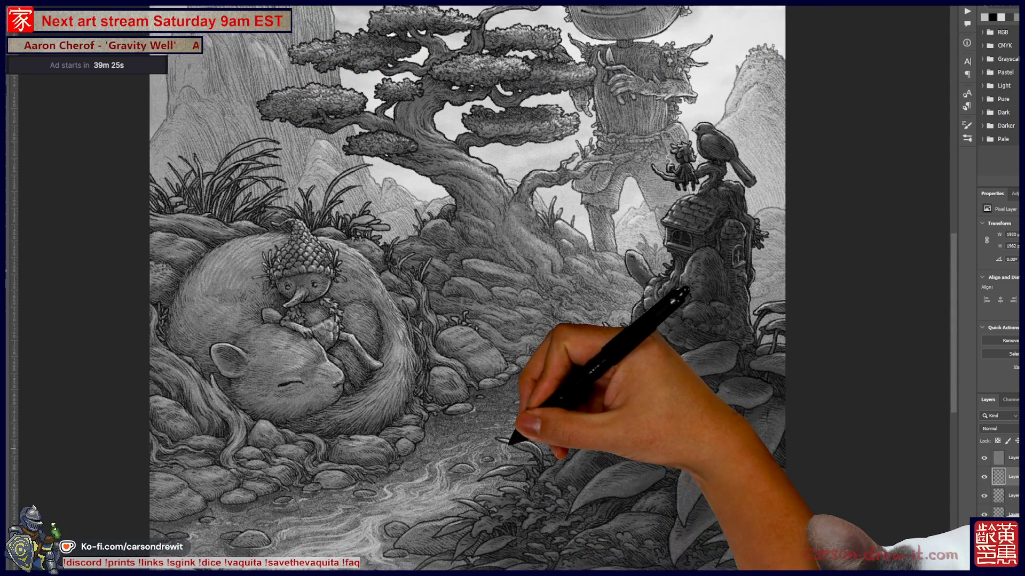
scroll(680, 240, down, 1)
scroll(681, 240, down, 1)
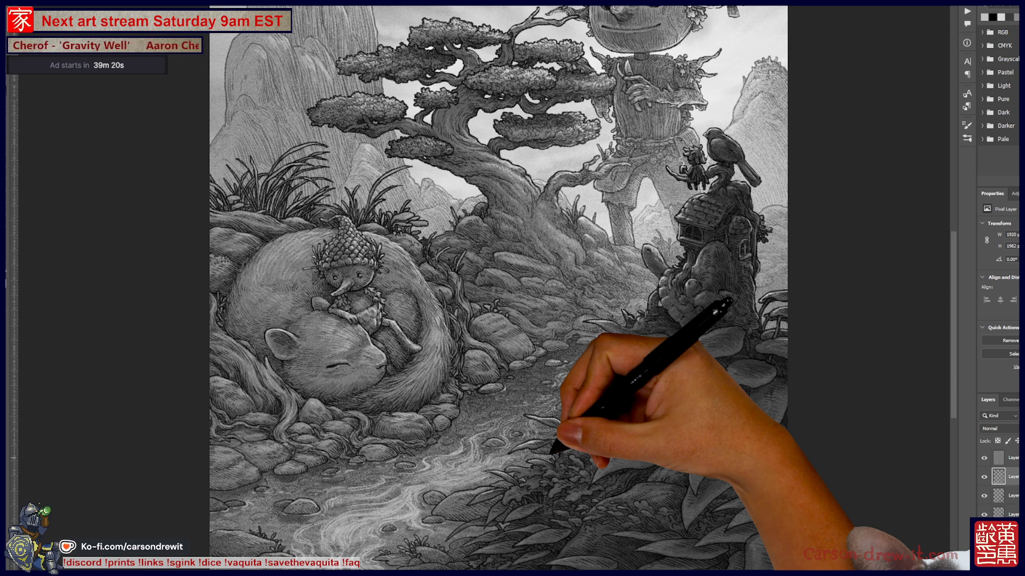
scroll(529, 288, down, 1)
scroll(528, 289, down, 1)
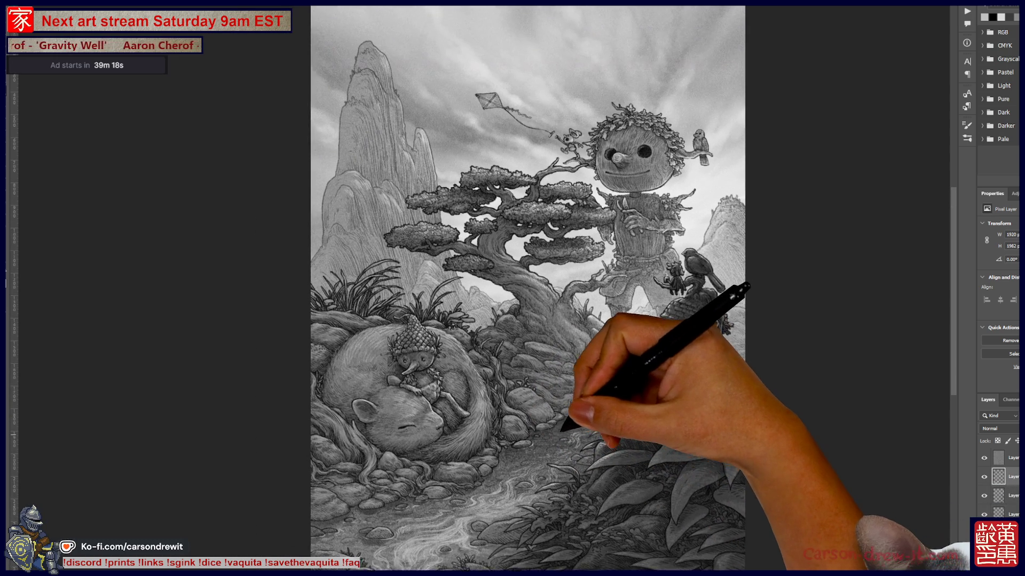
scroll(528, 288, down, 1)
drag(577, 441, 596, 419)
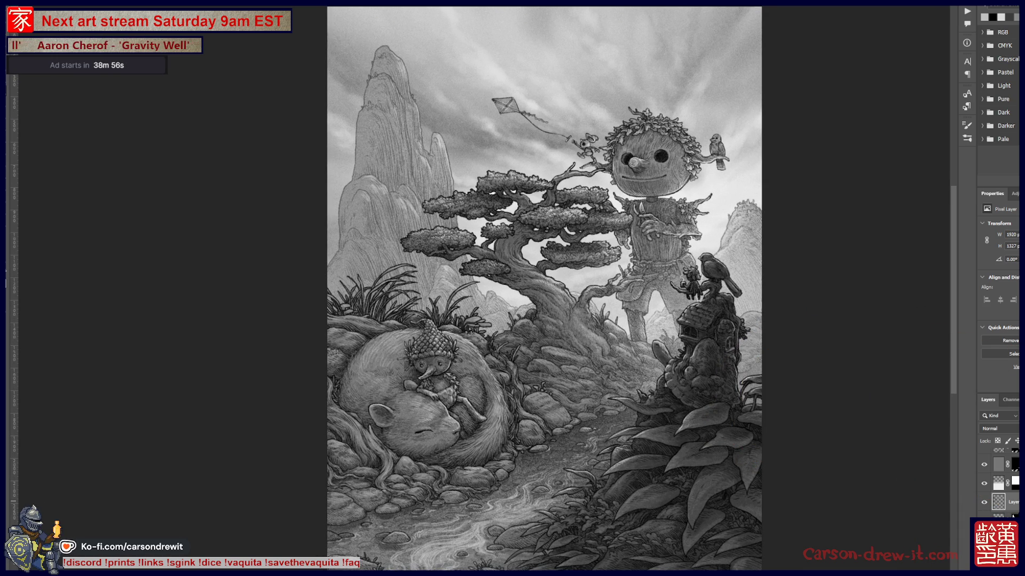
key(ctrl+backslash)
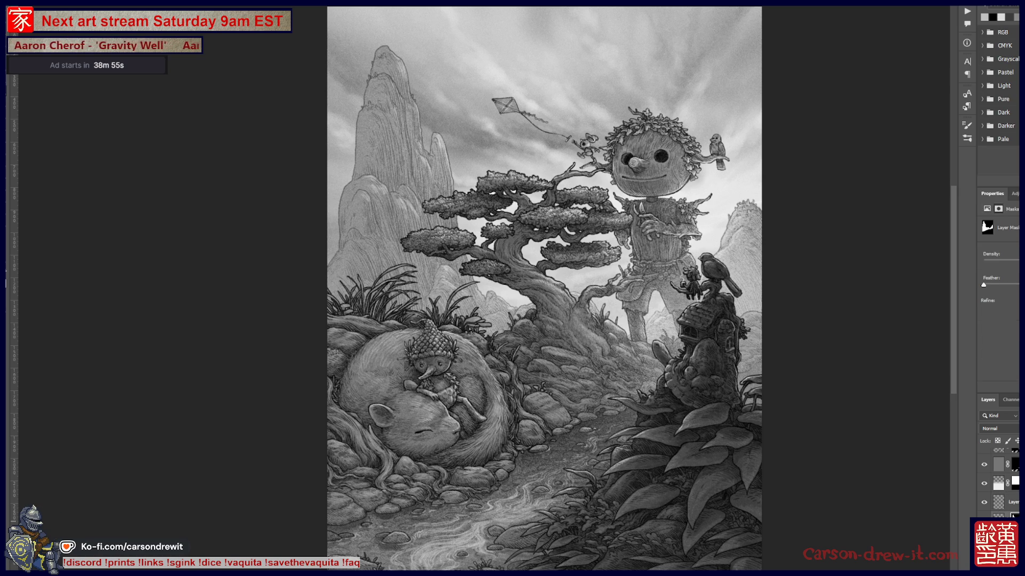
key(ctrl+2)
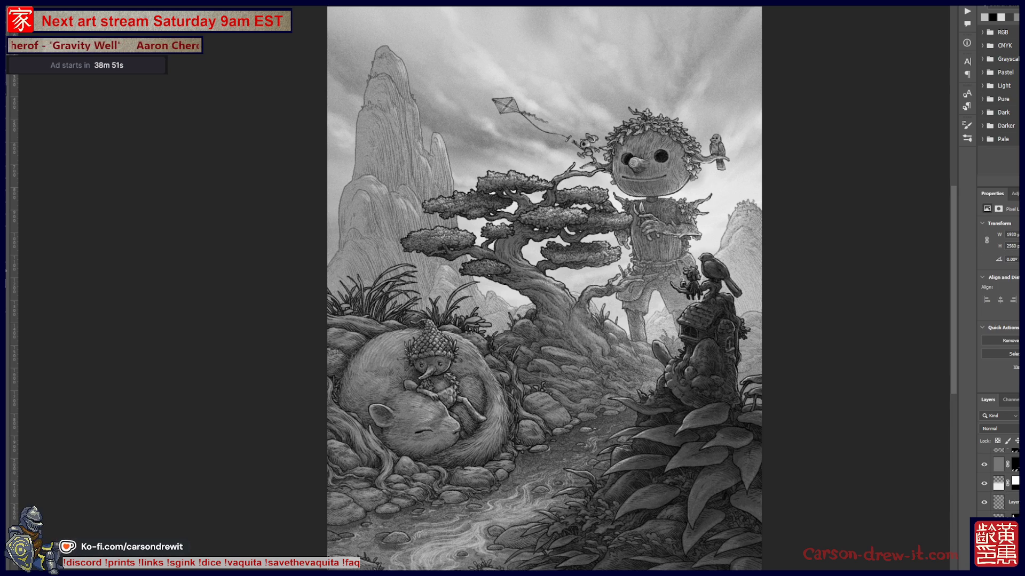
key(ctrl+backslash)
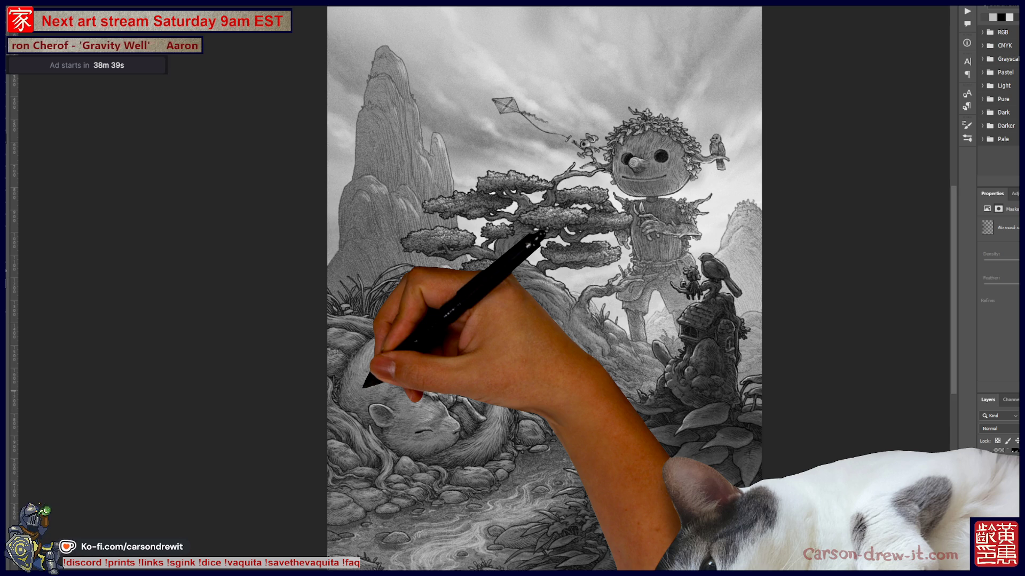
mouse_move(513, 288)
mouse_down()
mouse_move(467, 295)
mouse_move(489, 288)
mouse_up()
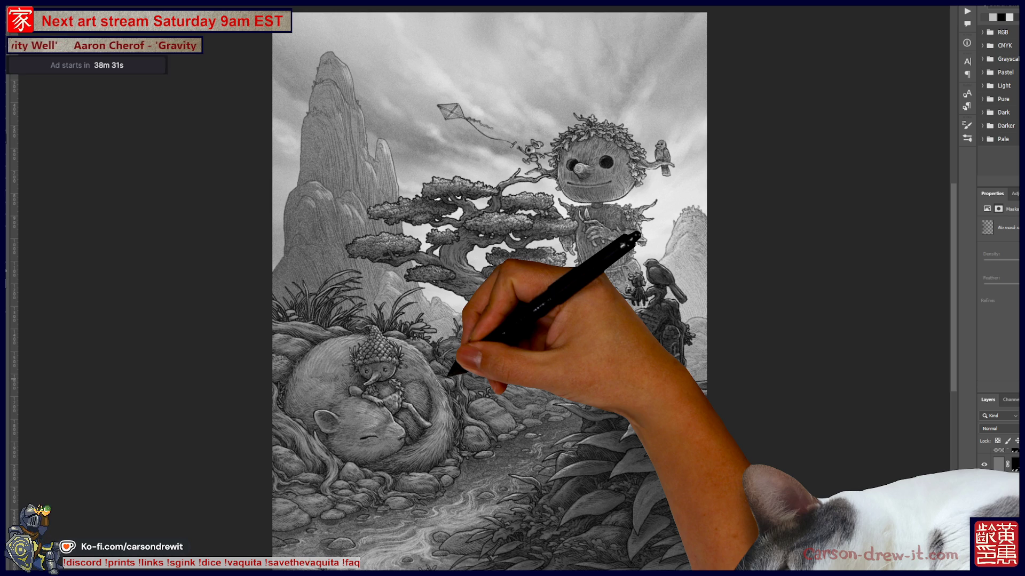
drag(512, 288, 564, 273)
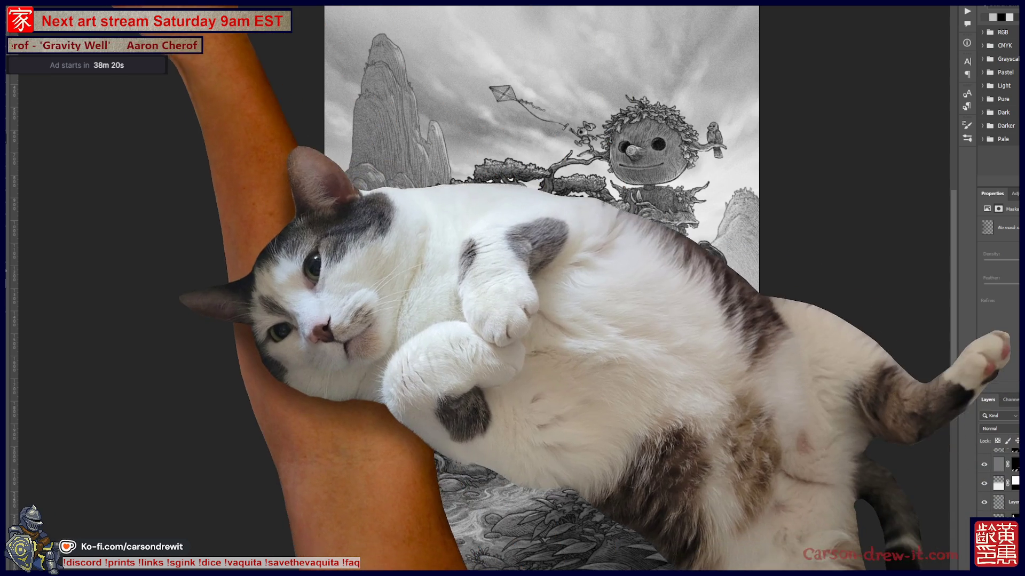
Place STAMP-01.png from the File menu into the illustration and nudge it upward.
key(alt+f)
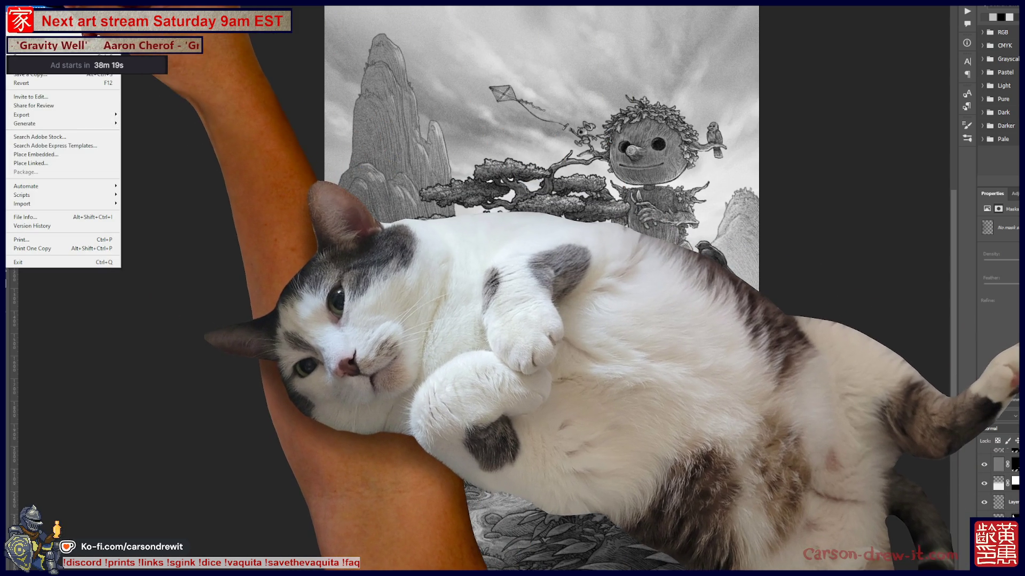
key(Right)
key(Down)
key(Down)
key(Return)
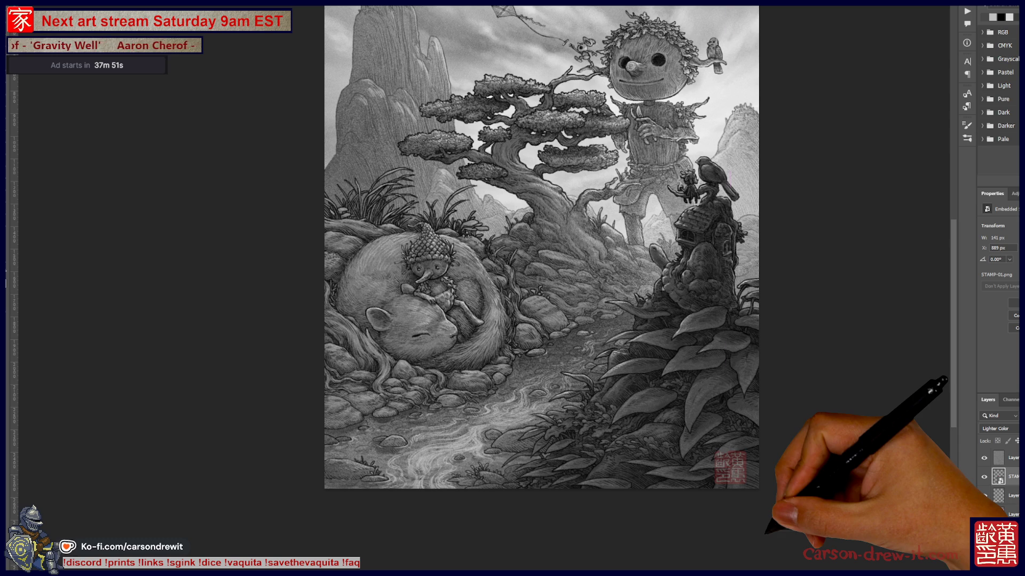
key(shift+Up)
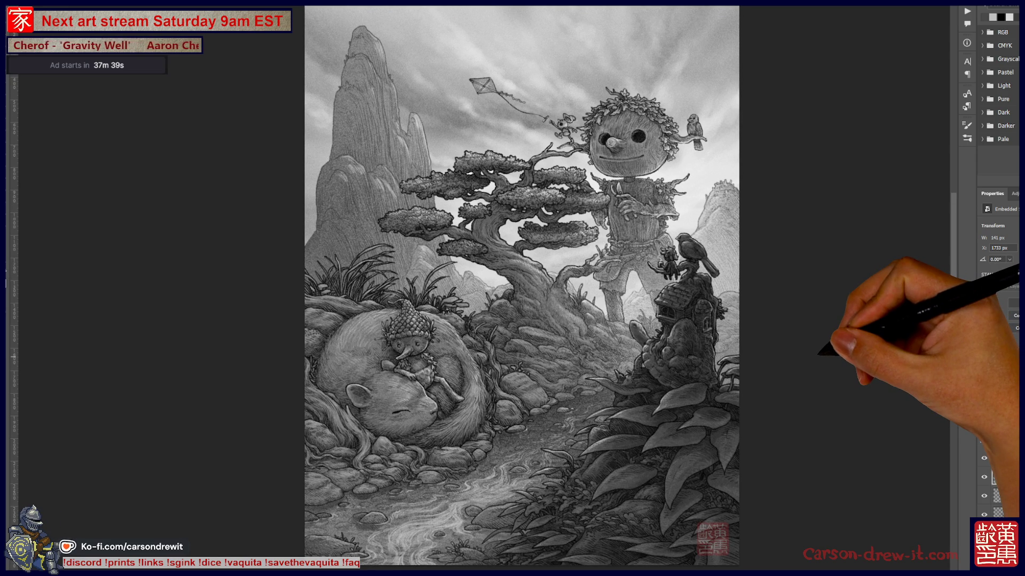
Save a copy as PNG named Daily-126_Nov1_2025, accepting the PNG format options.
key(ctrl+shift+s)
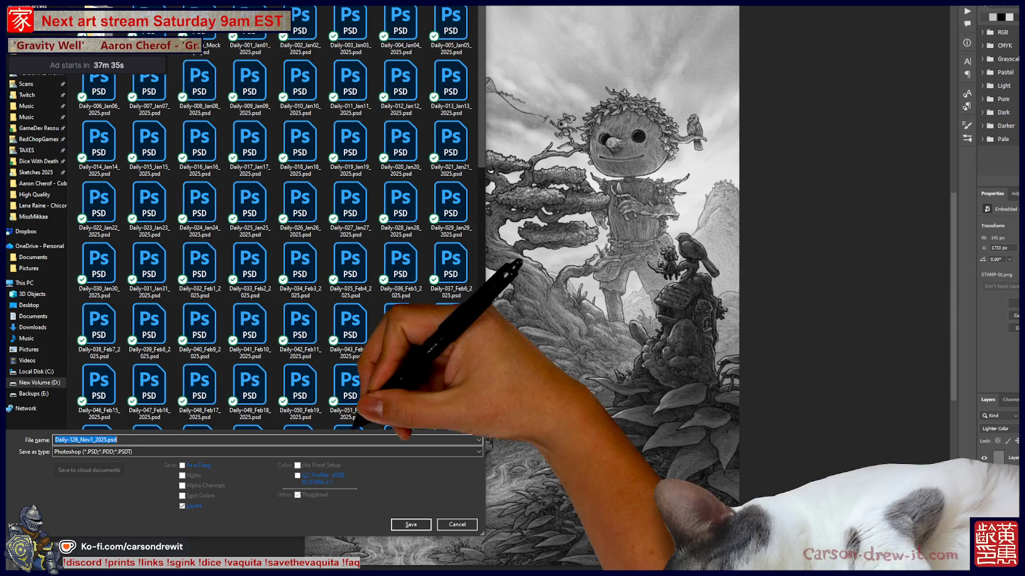
click(265, 451)
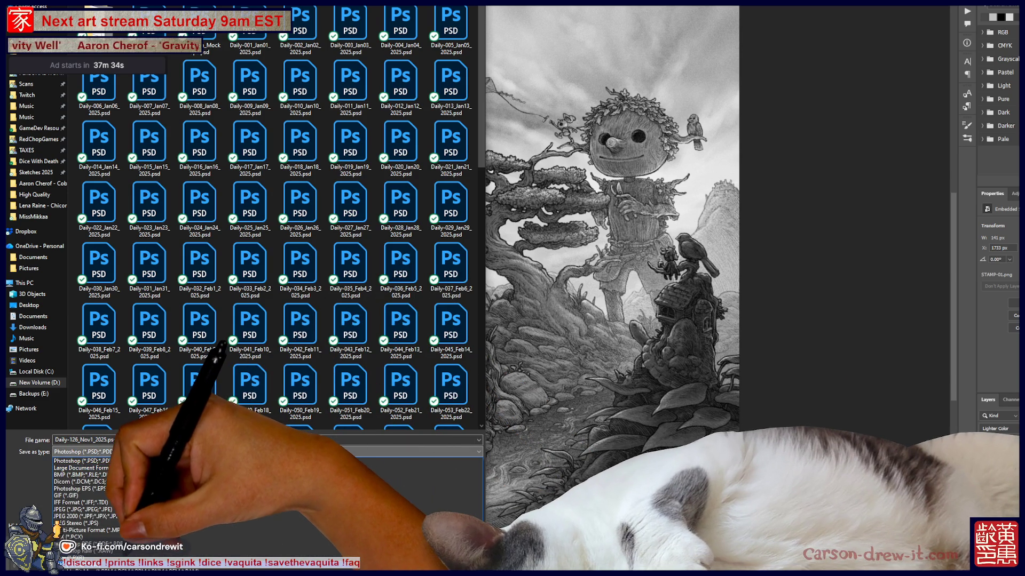
click(80, 565)
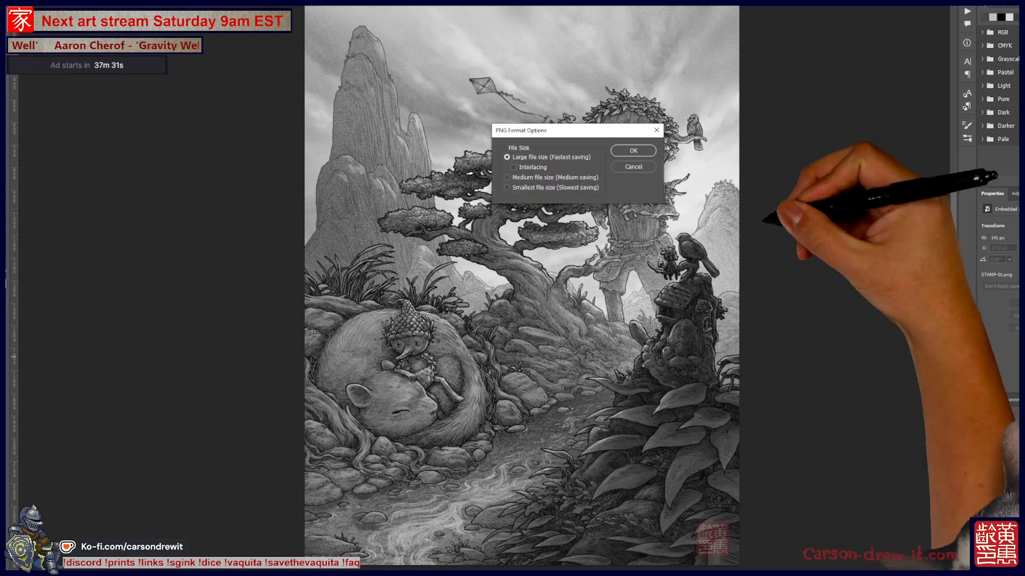
key(Return)
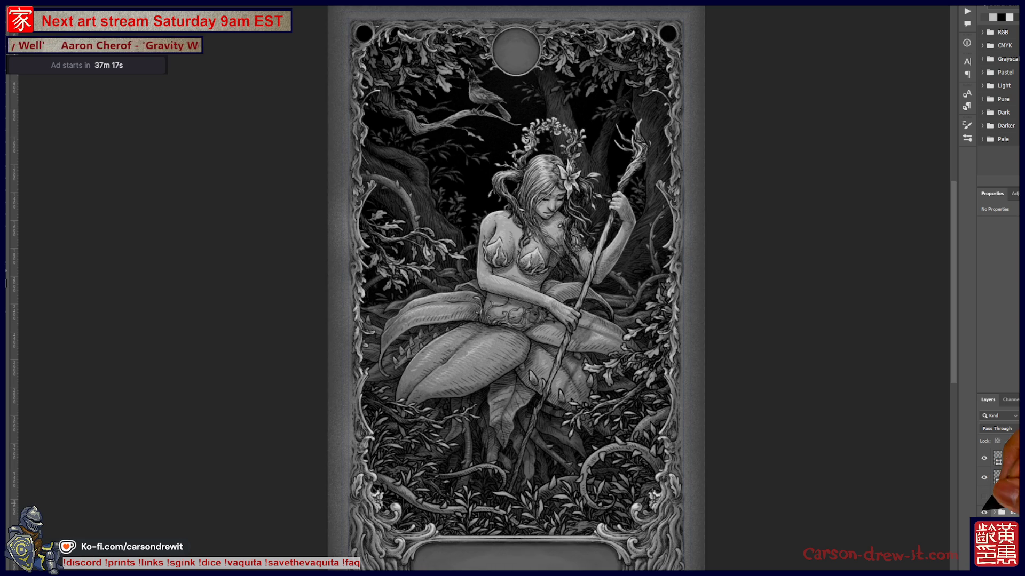
Toggle the ornate border off and back on, then hide the card's illustration layer.
key(ctrl+comma)
scroll(1000, 481, down, 2)
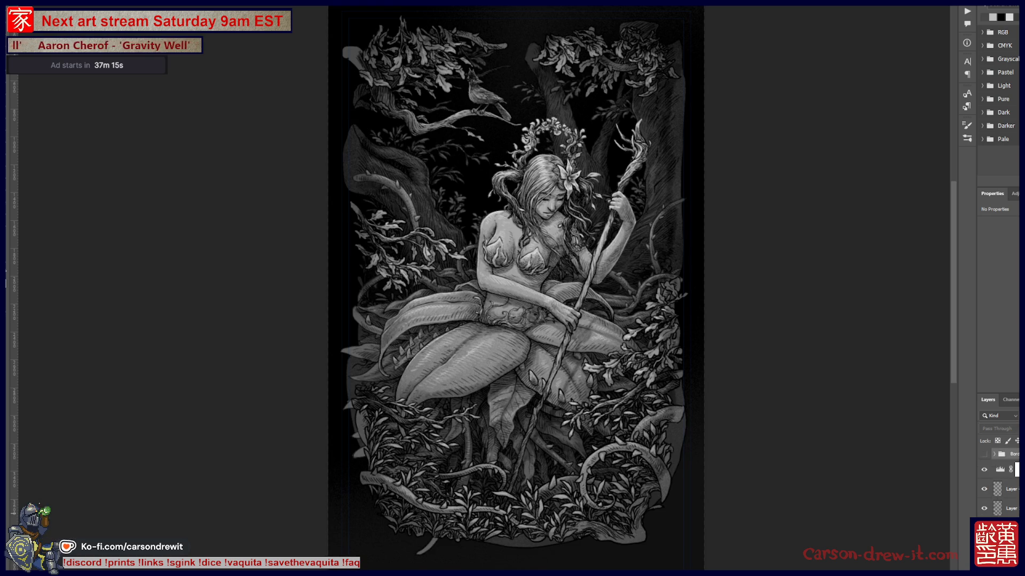
scroll(1001, 476, up, 3)
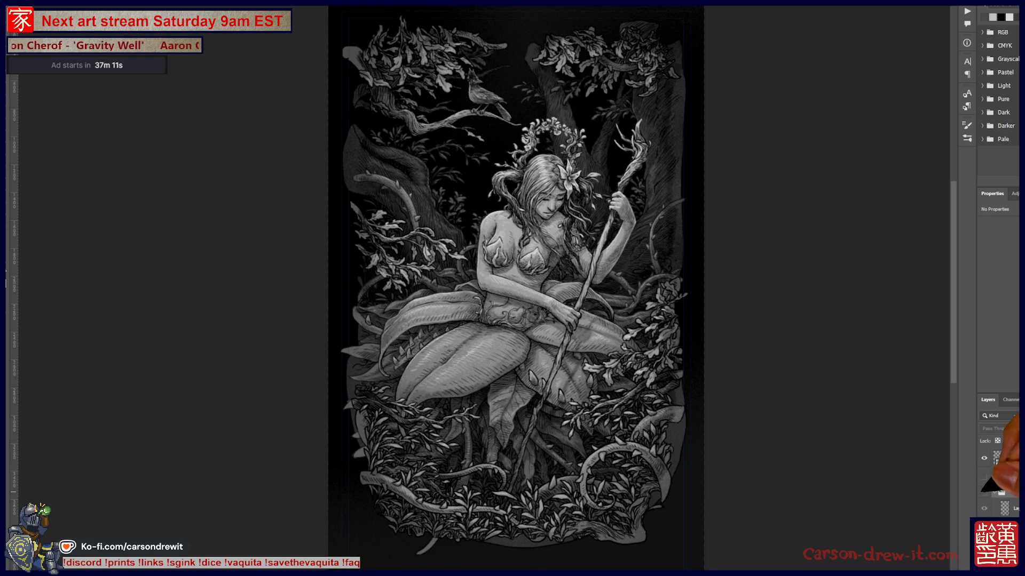
click(984, 493)
click(1005, 508)
scroll(1001, 480, down, 2)
scroll(1001, 481, down, 2)
scroll(1000, 480, down, 2)
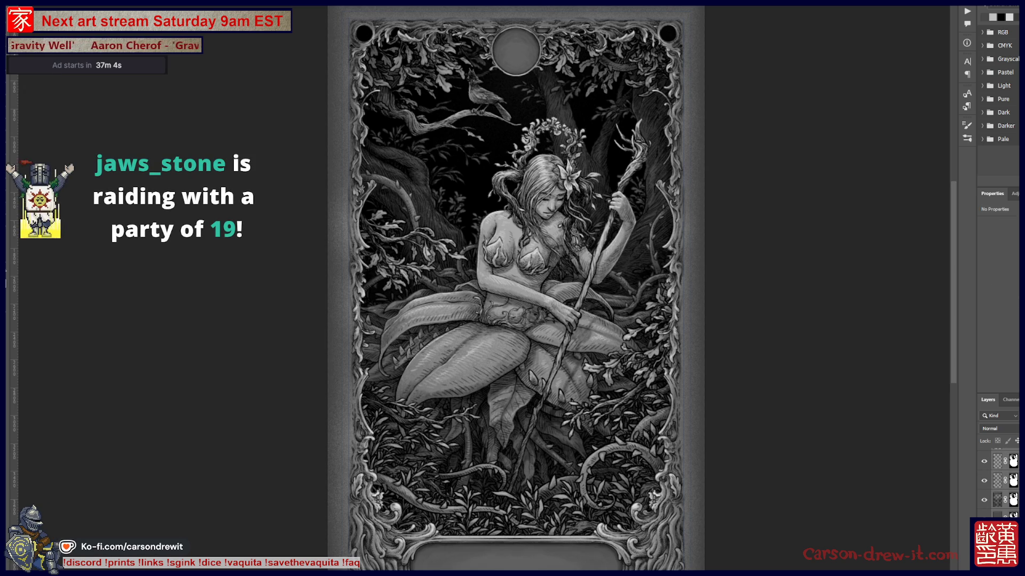
scroll(1001, 480, up, 2)
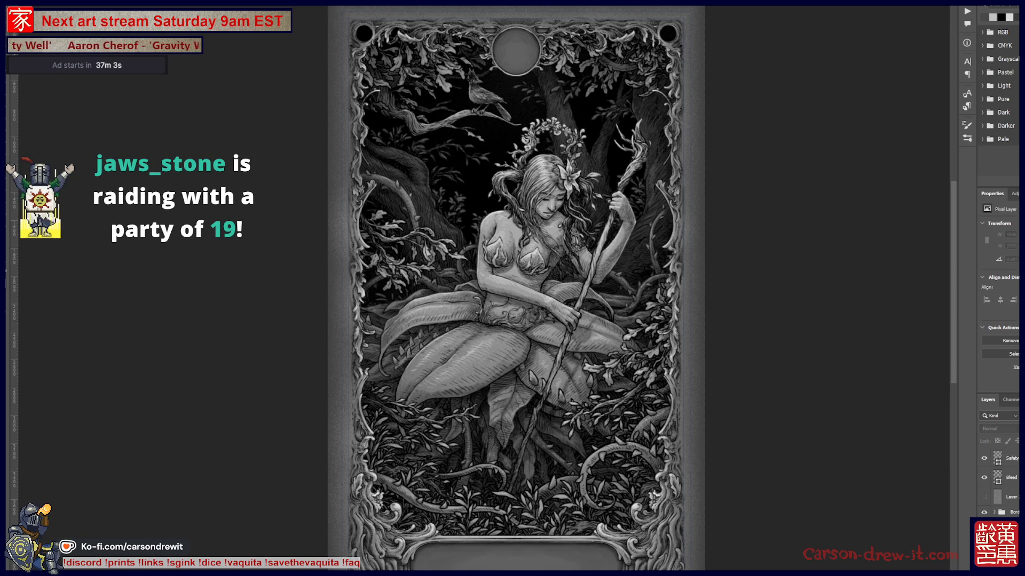
click(984, 496)
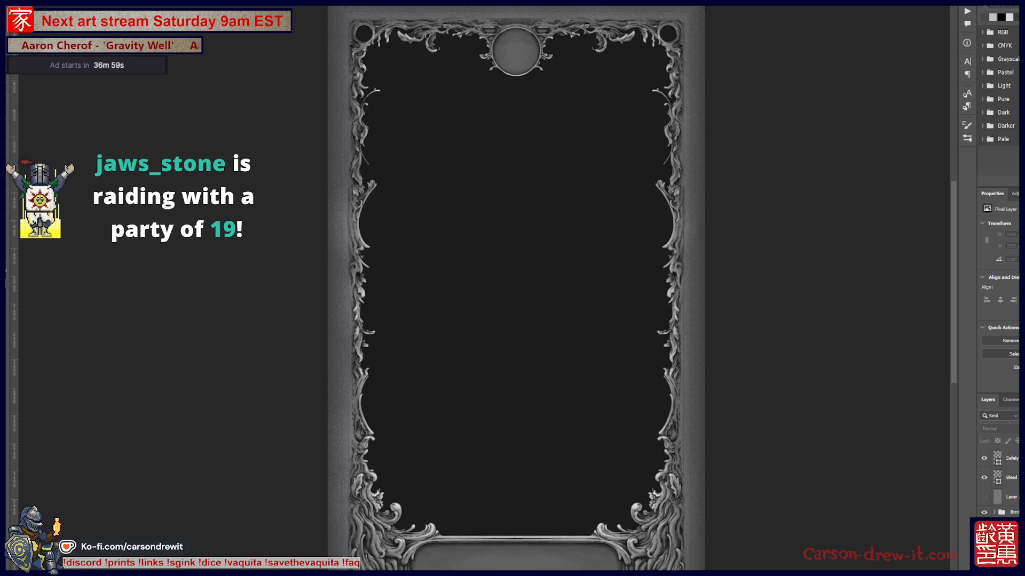
Raise the Hue/Saturation Lightness so the dark card interior becomes mid-grey.
key(ctrl+u)
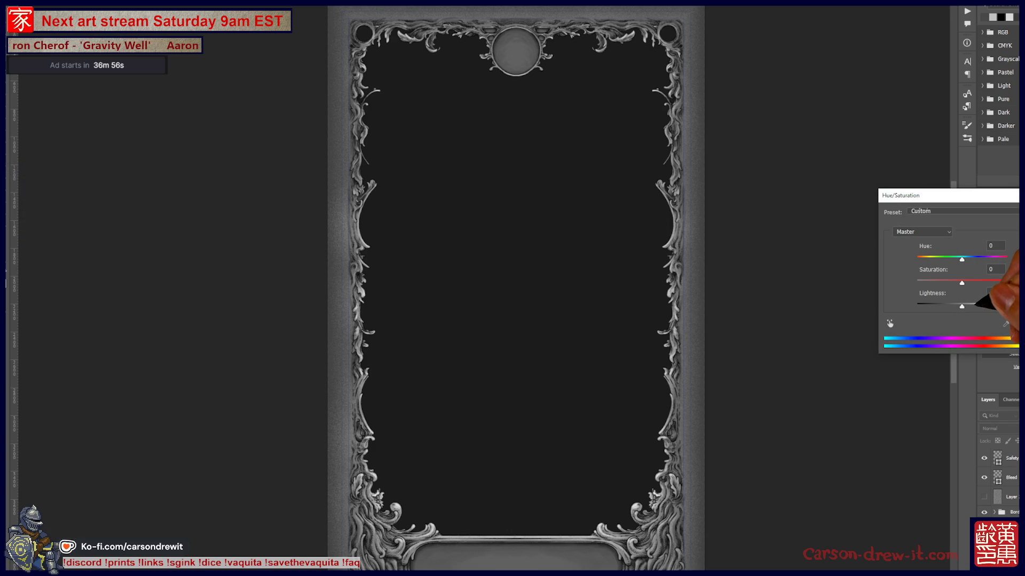
drag(962, 305, 978, 305)
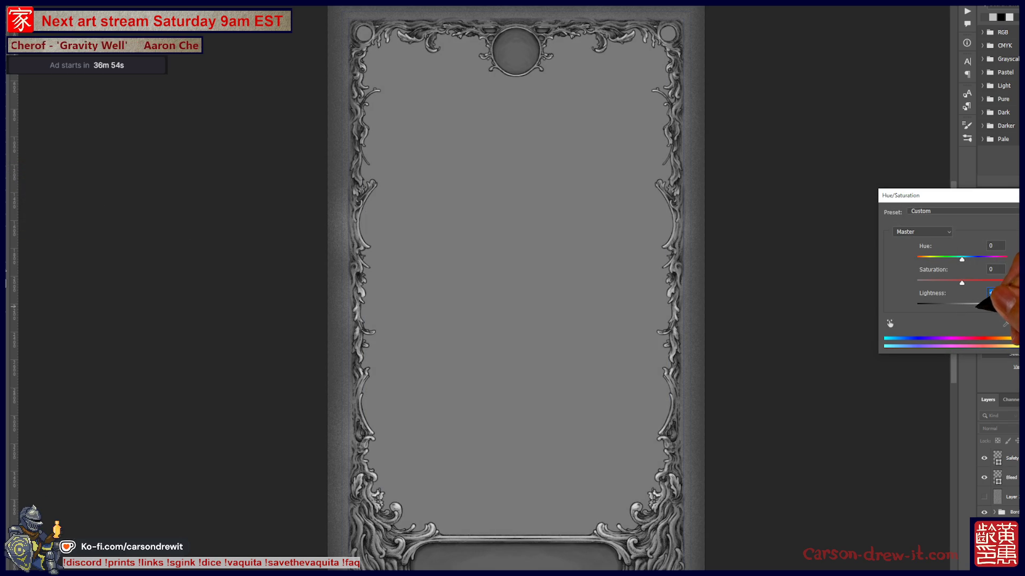
key(Return)
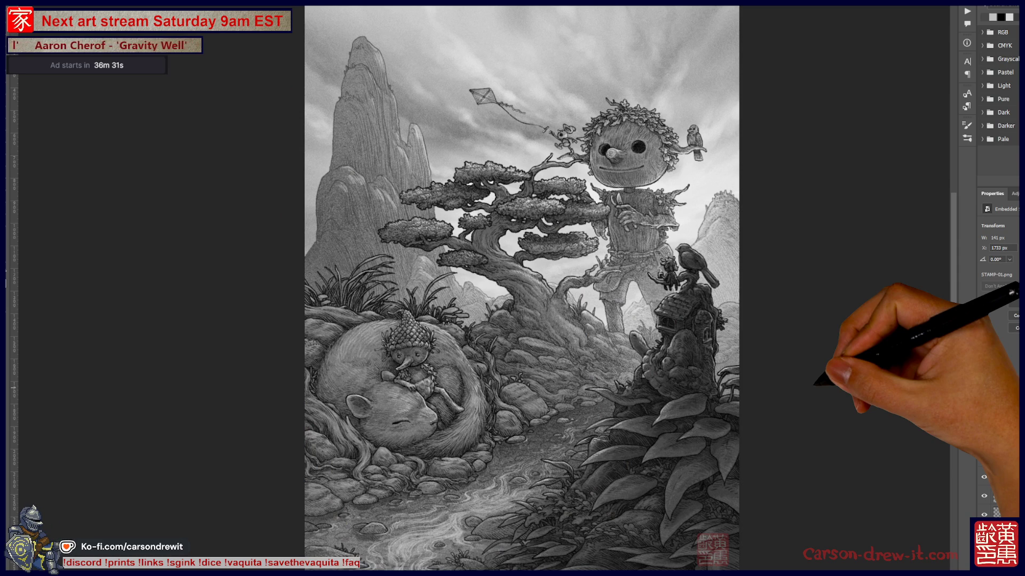
Nudge the illustration view, then switch to the cat photo 2025-04-23 19.15.32.jpg in Photos.
drag(521, 288, 550, 298)
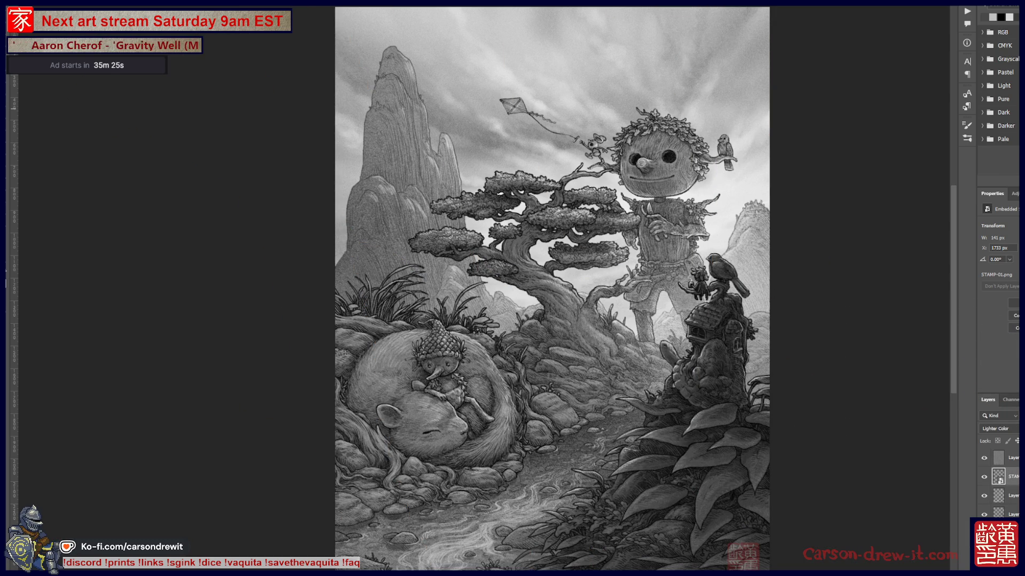
key(alt+Tab)
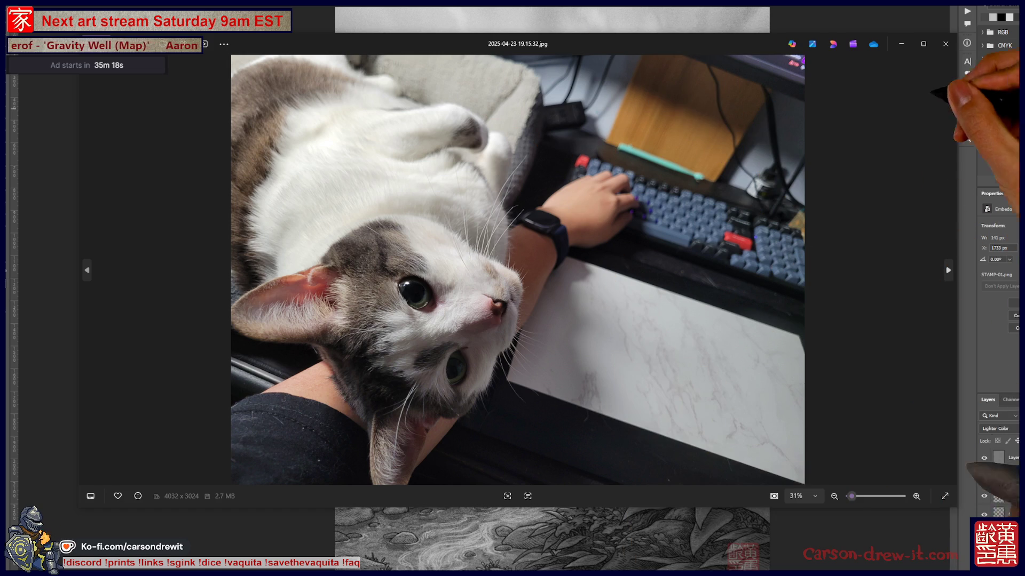
Close the Windows Photos viewer showing the cat photo.
click(944, 43)
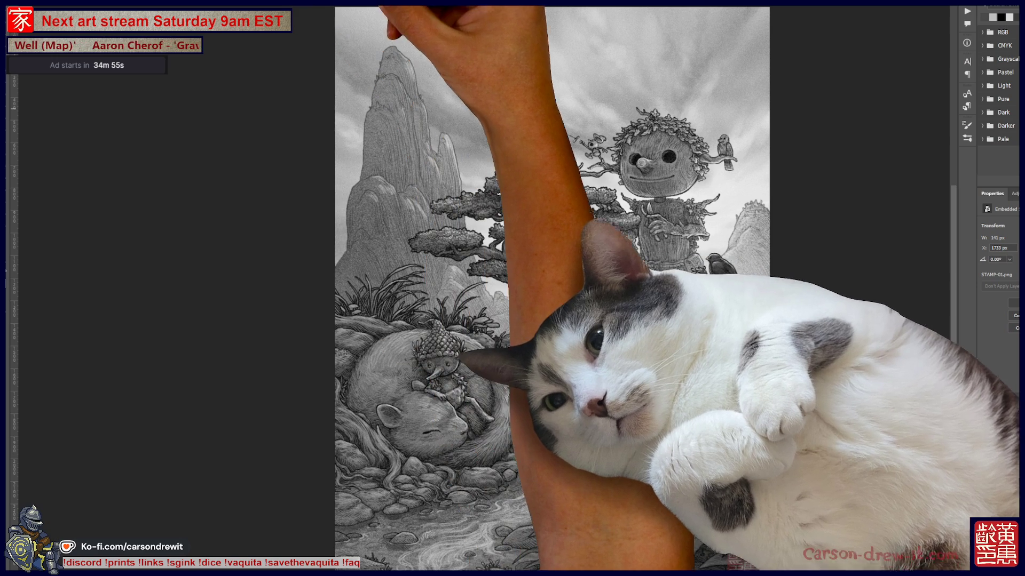
Switch to the blank frame document and Save As Gilliden_01.psd.
key(ctrl+Tab)
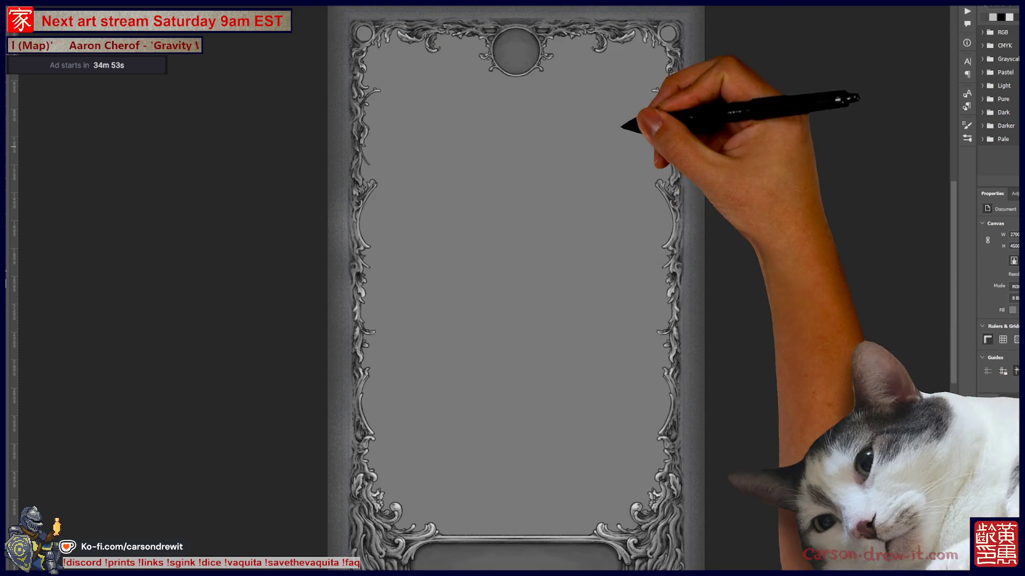
key(ctrl+Tab)
key(ctrl+Tab)
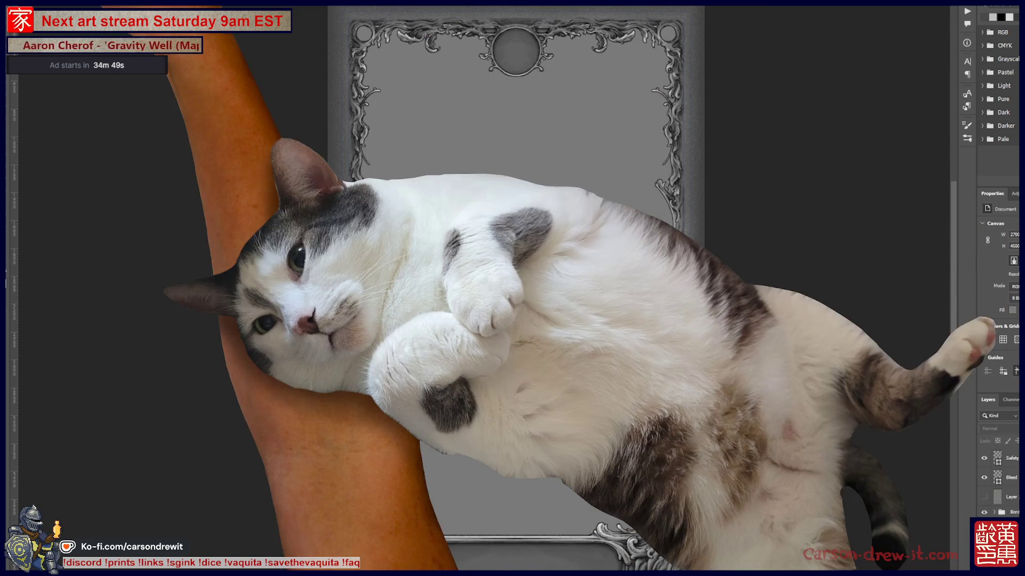
key(ctrl+shift+s)
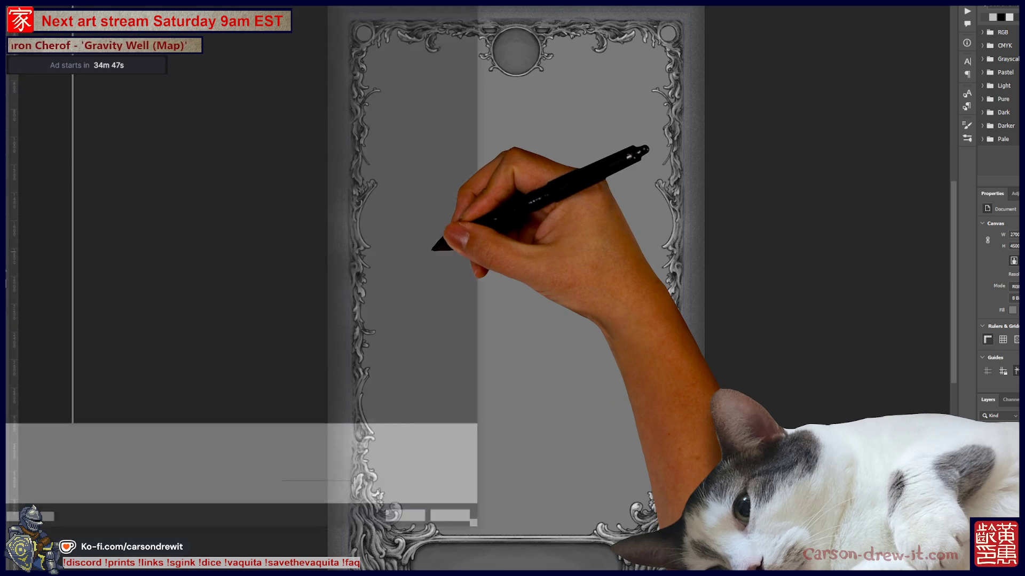
click(95, 440)
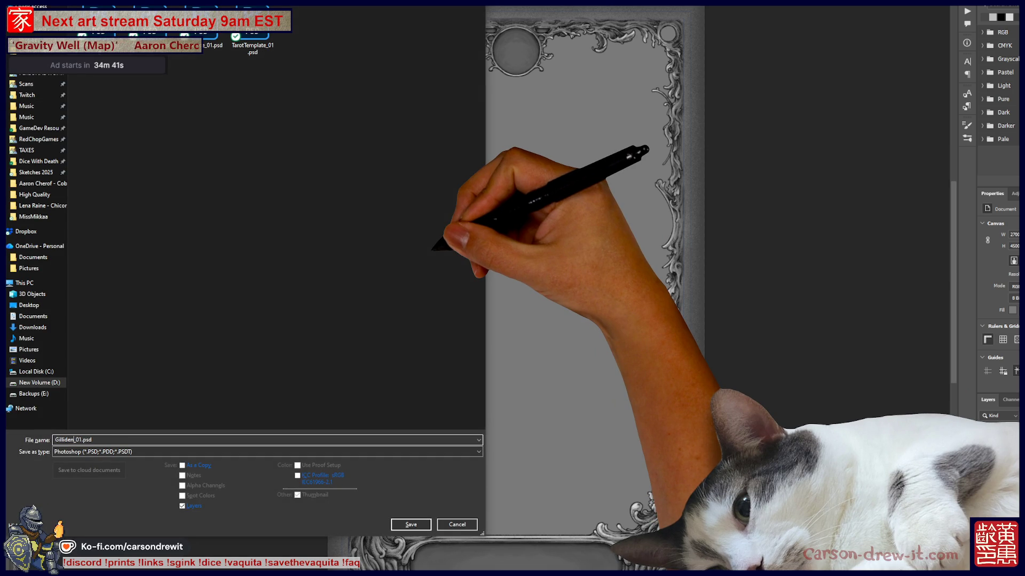
key(Return)
key(Return)
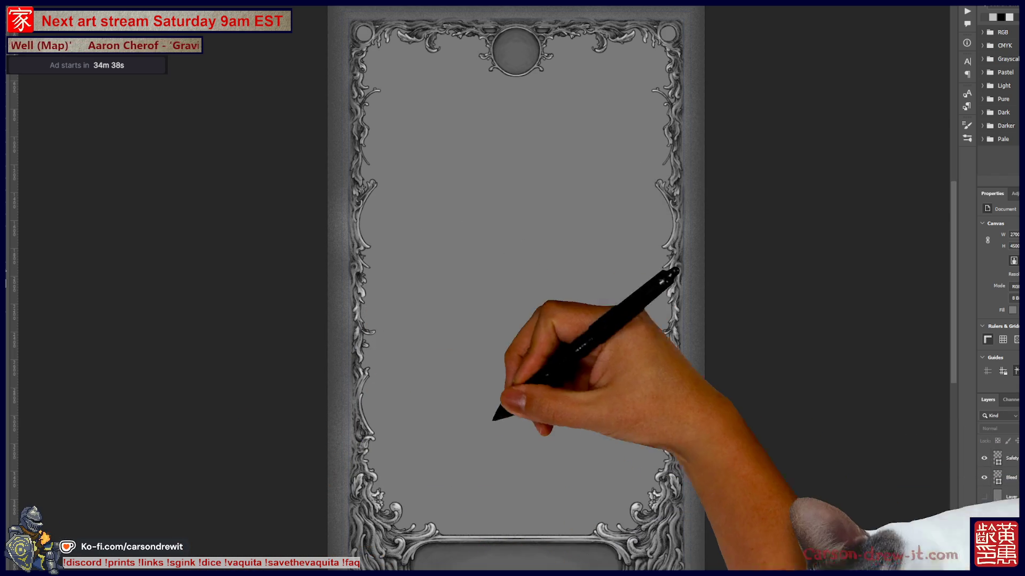
In File Explorer, go to the folder containing the recent Gilliden_01.psd.
key(super+e)
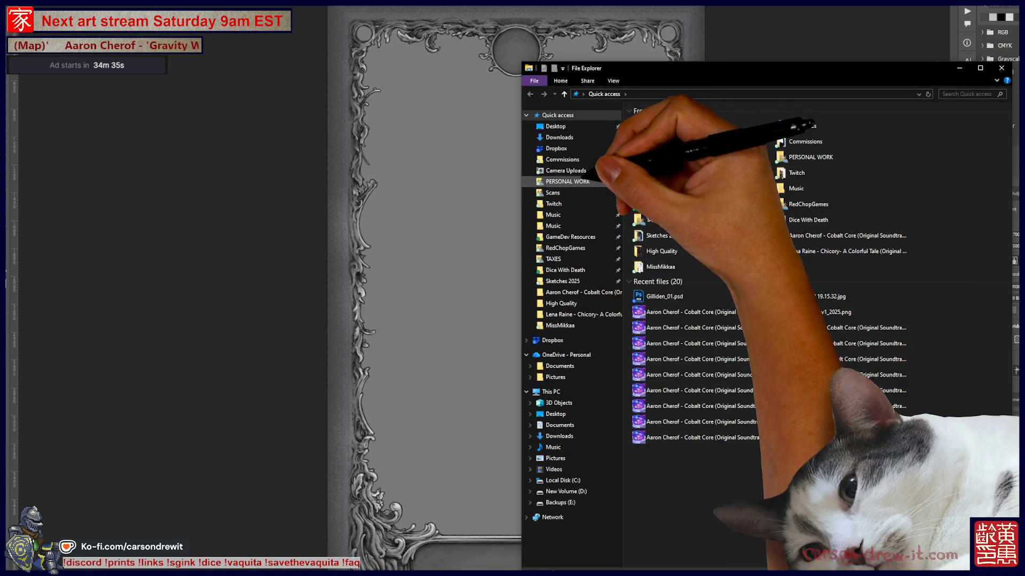
click(680, 296)
right_click(669, 296)
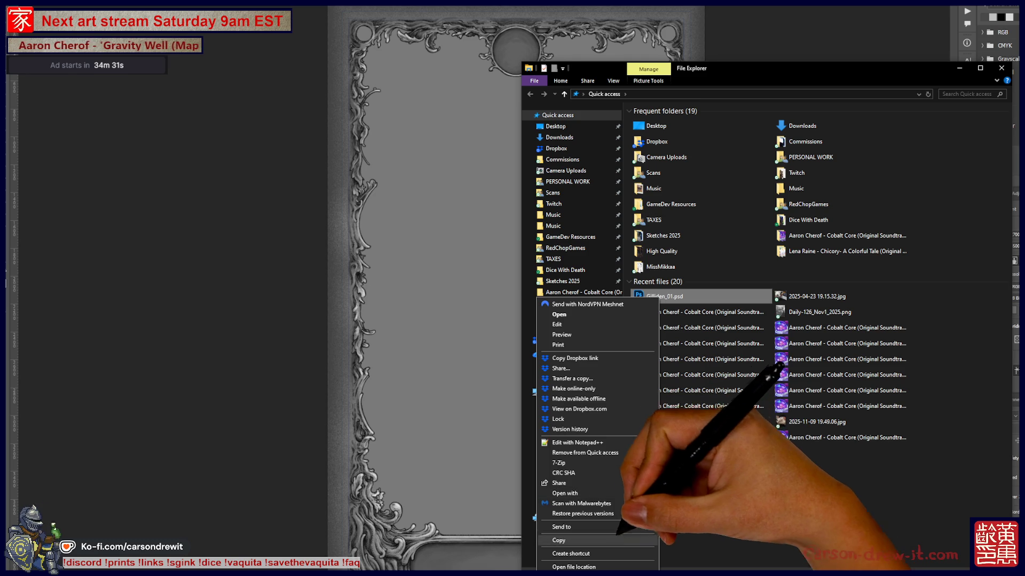
click(574, 567)
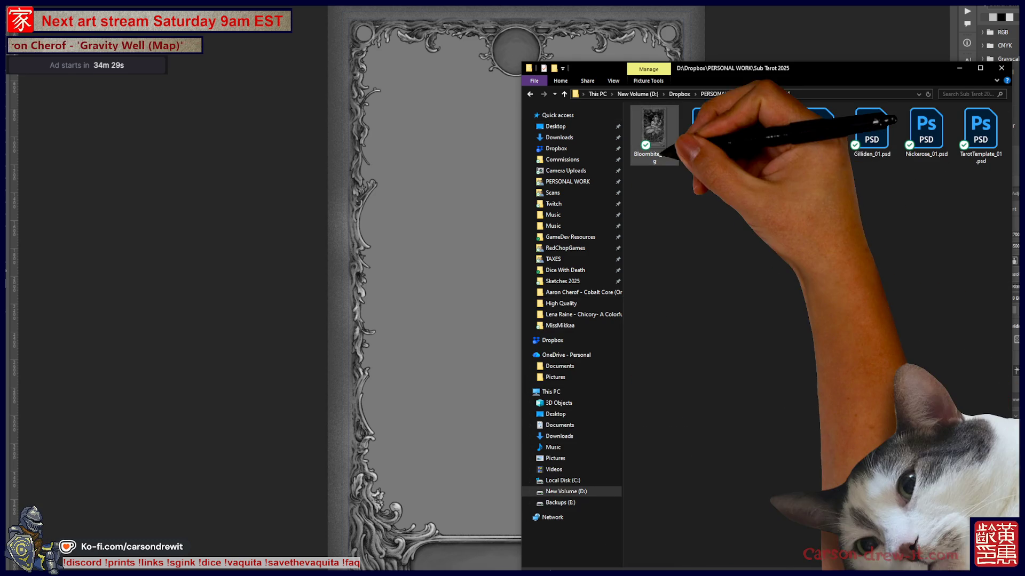
Preview Bloombite_01.png full screen, then open Nickerose_01.psd in Photoshop.
click(654, 132)
double_click(657, 128)
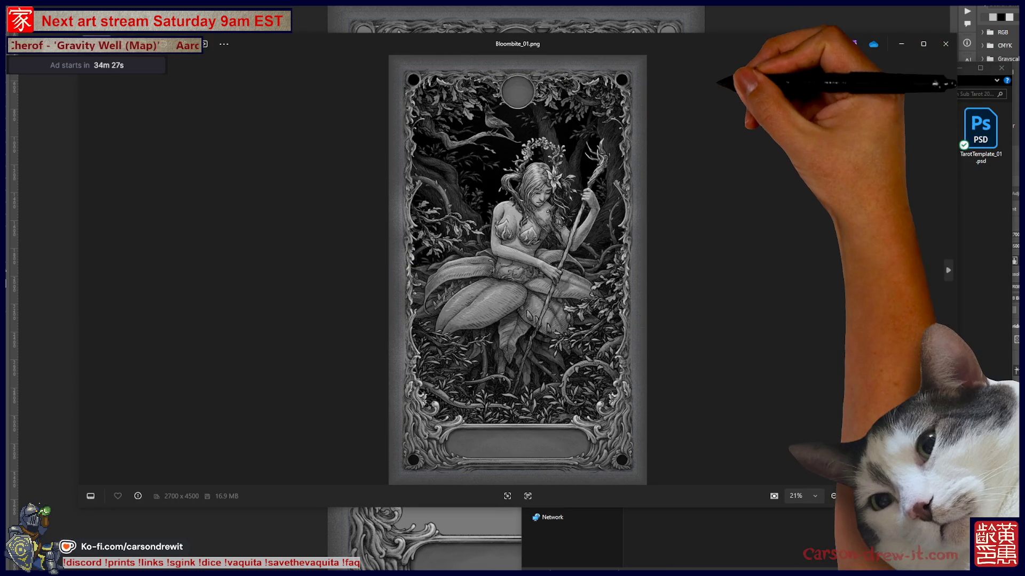
key(F11)
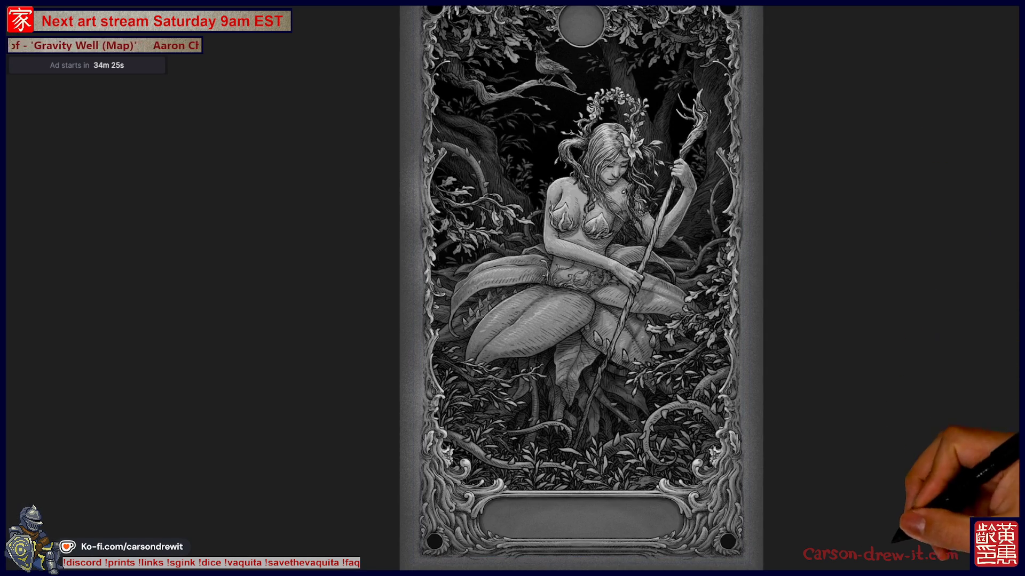
key(Right)
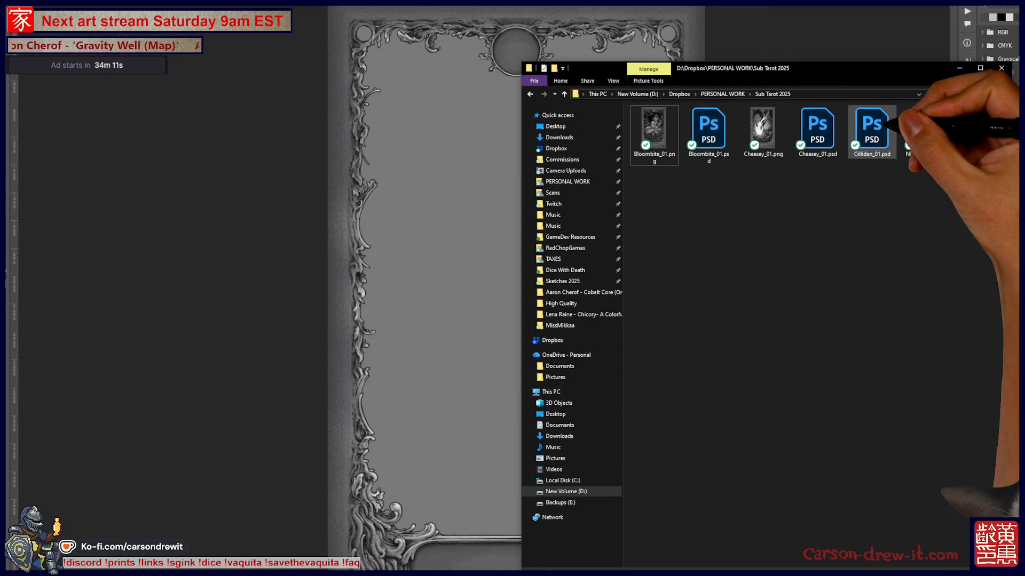
click(926, 132)
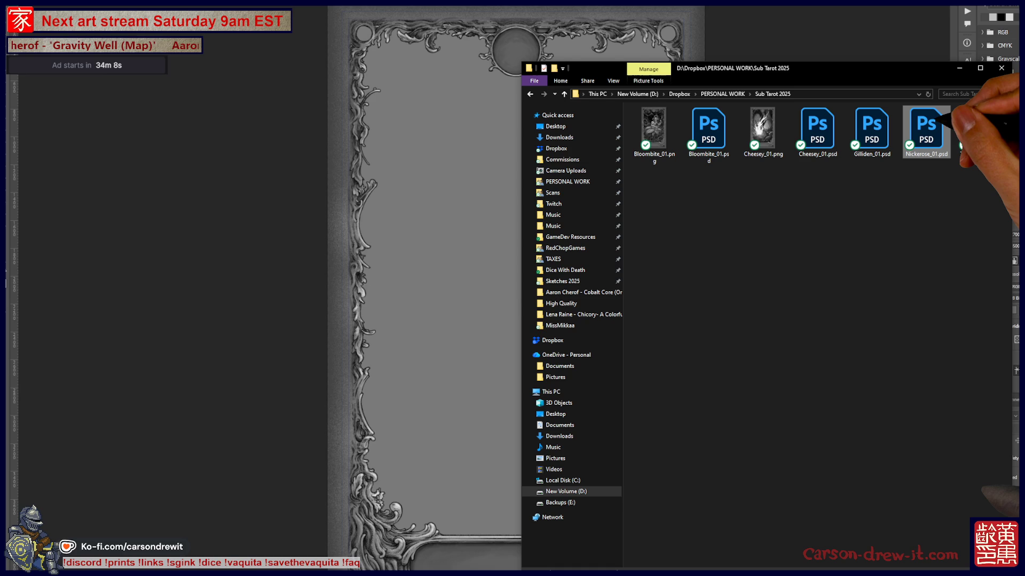
double_click(925, 128)
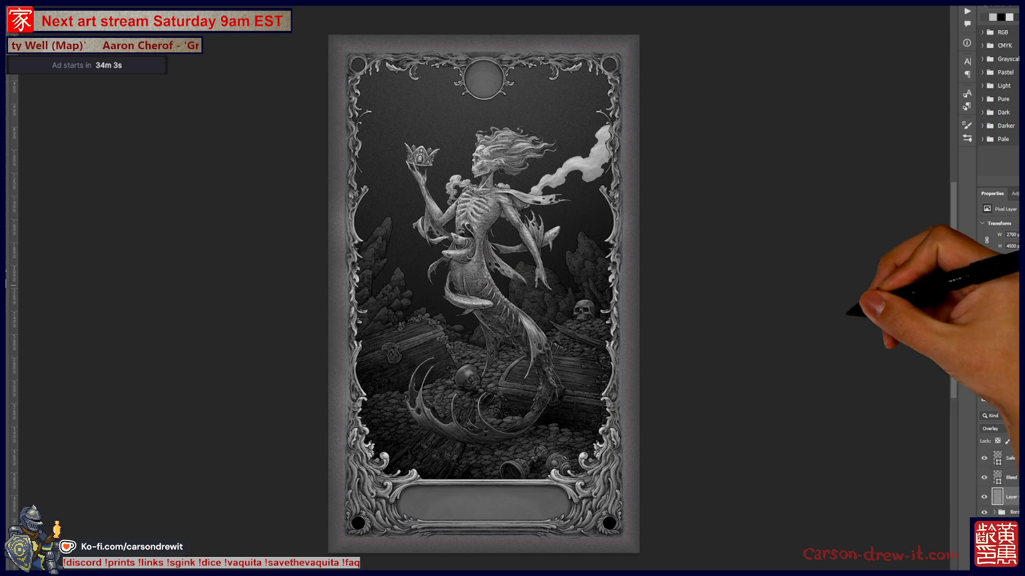
Inspect the mermaid card up close, leave it for the frame document and fade the frame layer.
key(ctrl+plus)
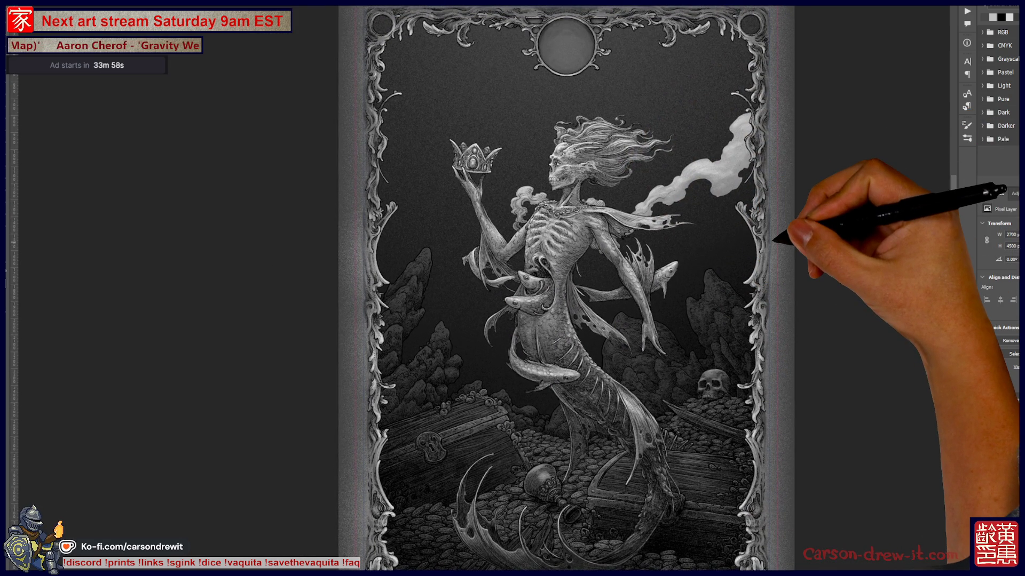
scroll(772, 252, up, 1)
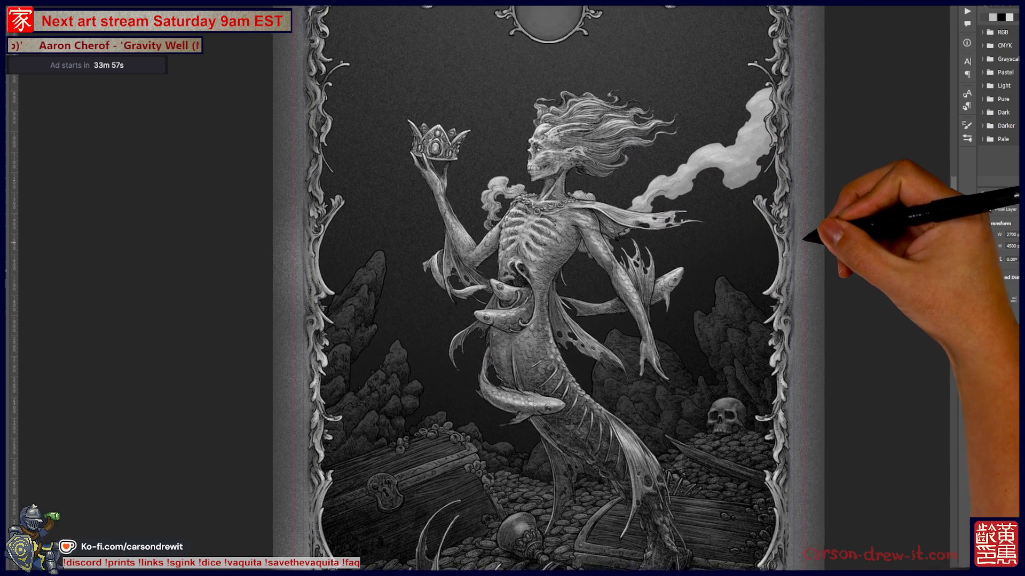
mouse_move(772, 236)
mouse_down()
mouse_move(816, 245)
mouse_move(824, 299)
mouse_move(788, 224)
mouse_up()
scroll(608, 305, down, 1)
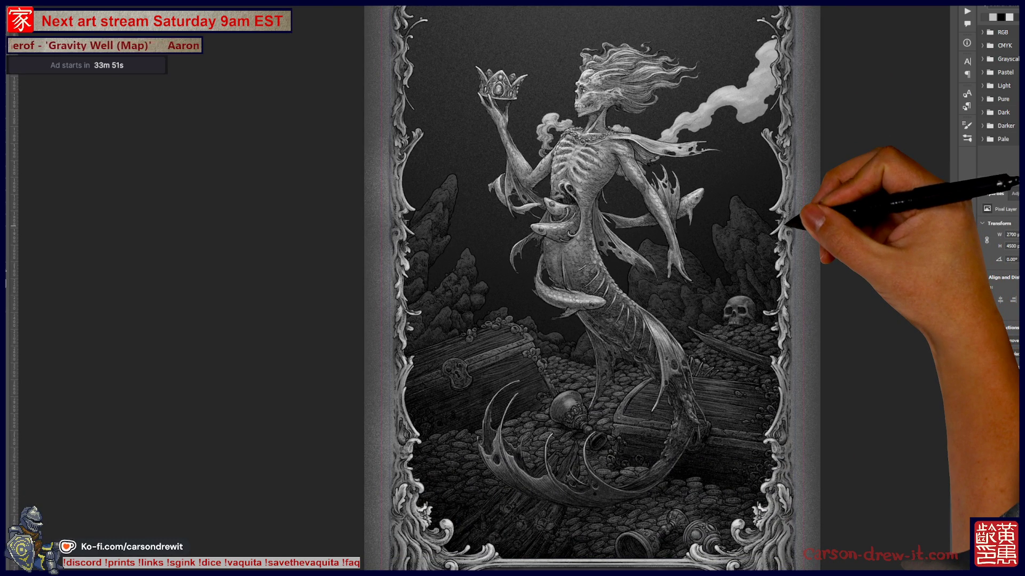
drag(788, 208, 801, 280)
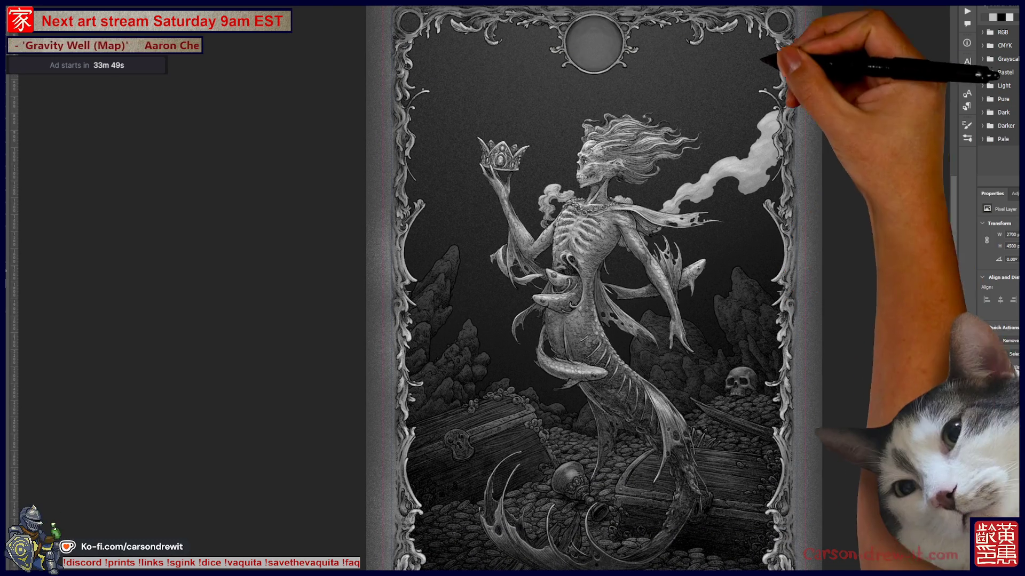
key(ctrl+Tab)
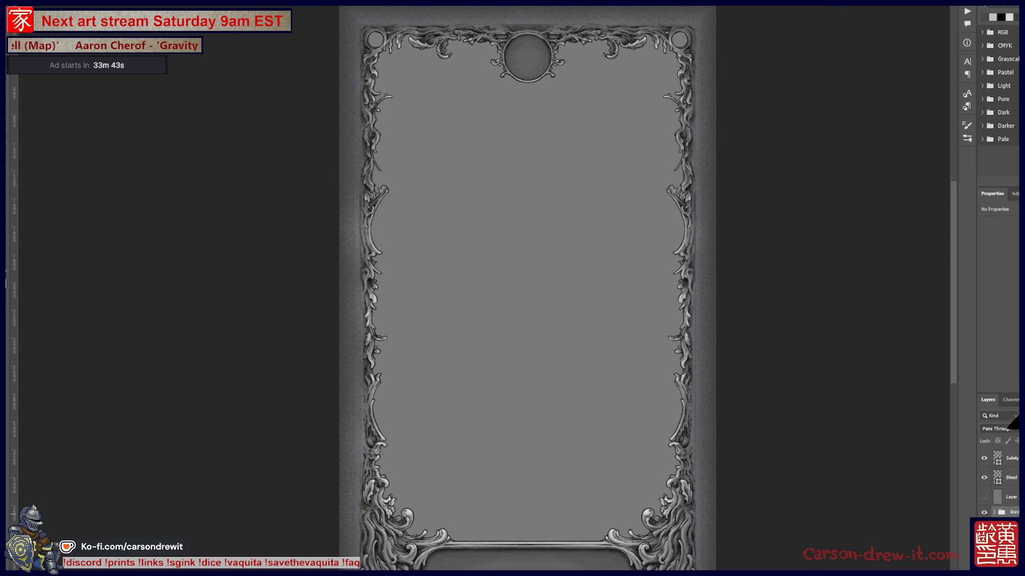
key(3)
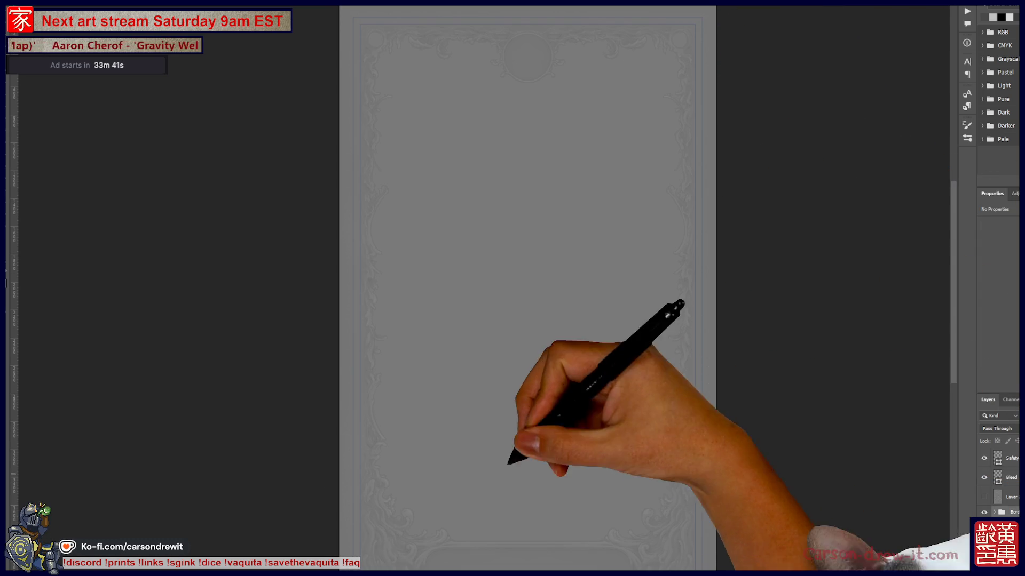
key(alt+Tab)
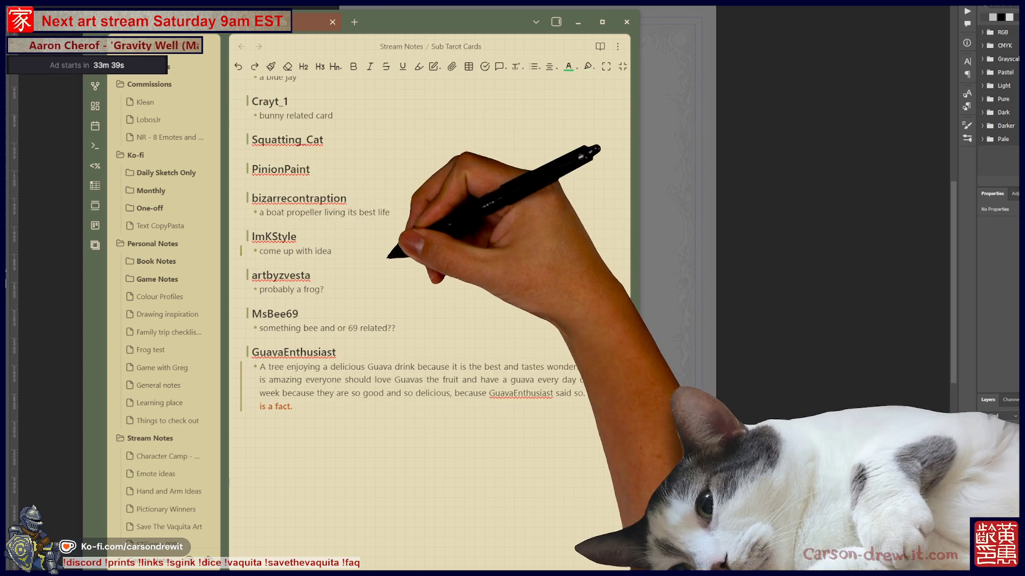
scroll(433, 321, up, 5)
scroll(433, 320, up, 3)
scroll(433, 320, up, 5)
scroll(433, 320, up, 5)
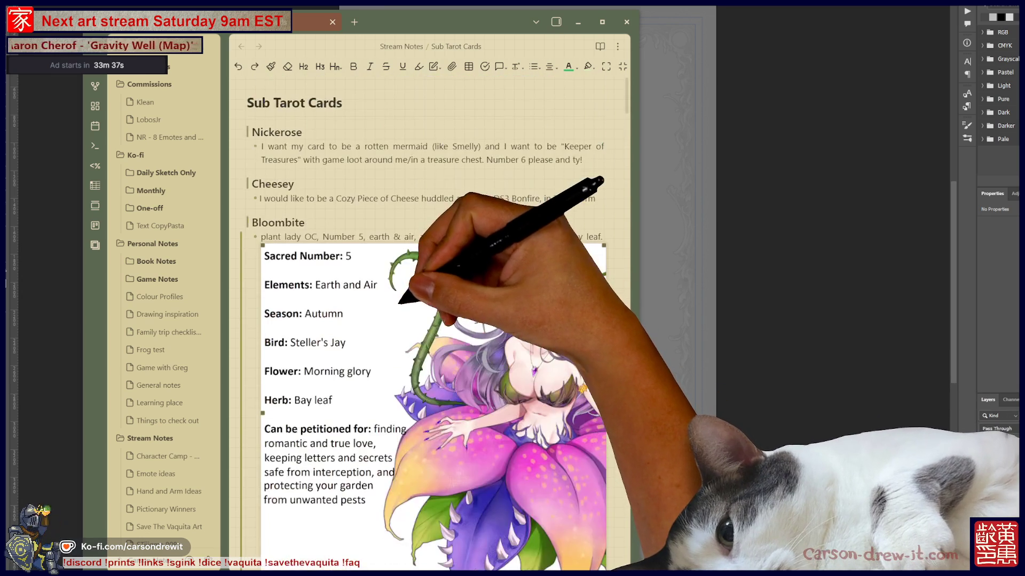
scroll(433, 320, down, 5)
scroll(432, 320, down, 2)
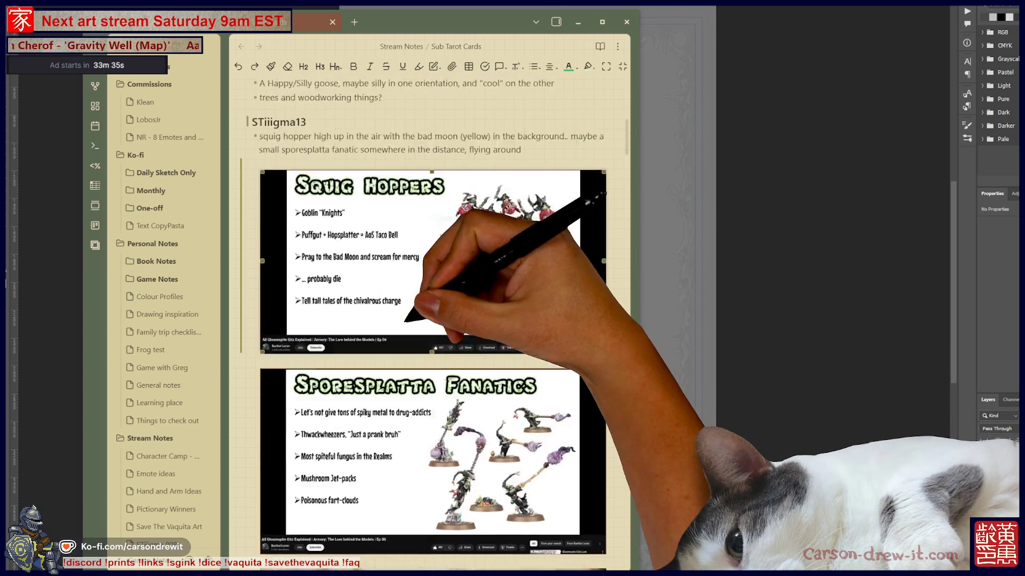
scroll(433, 320, up, 2)
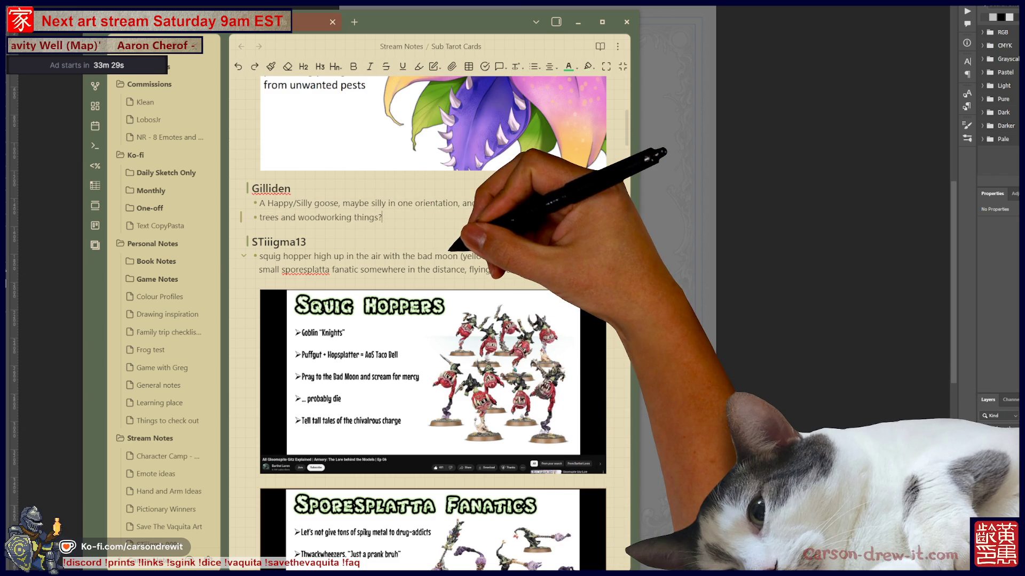
key(alt+Tab)
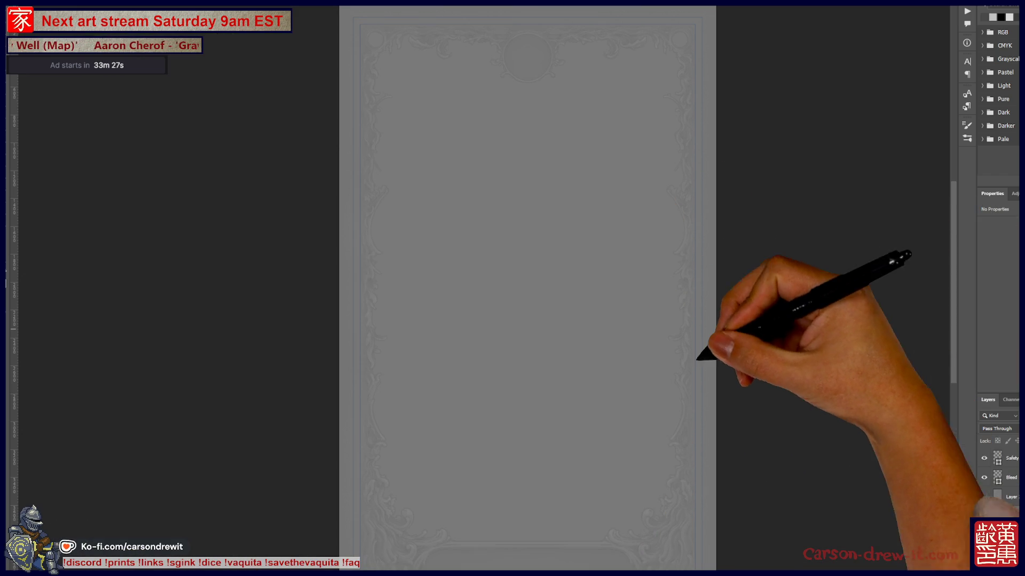
scroll(512, 288, right, 2)
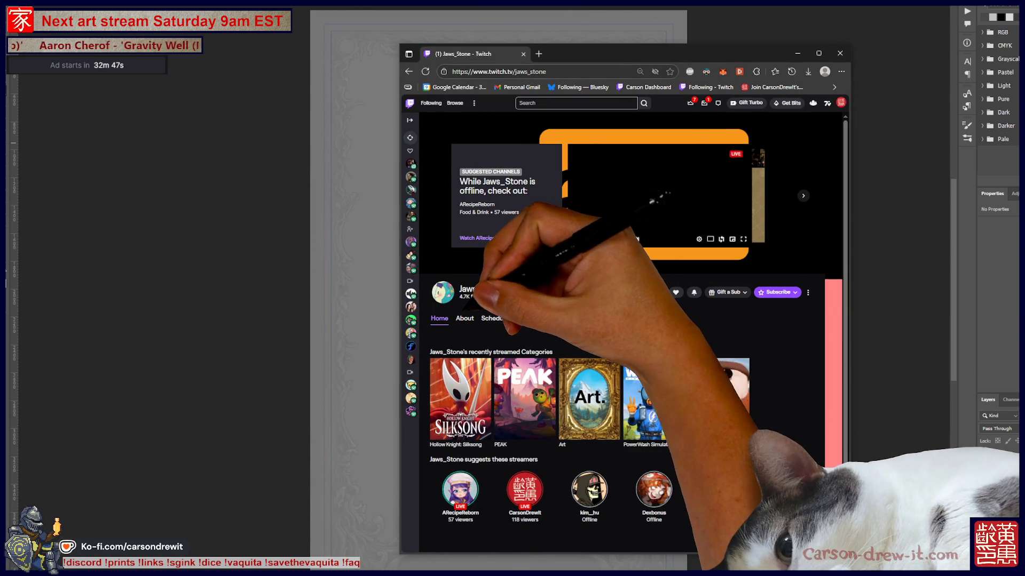
From the Twitch channel's About section, open the linked Bluesky profile.
click(465, 318)
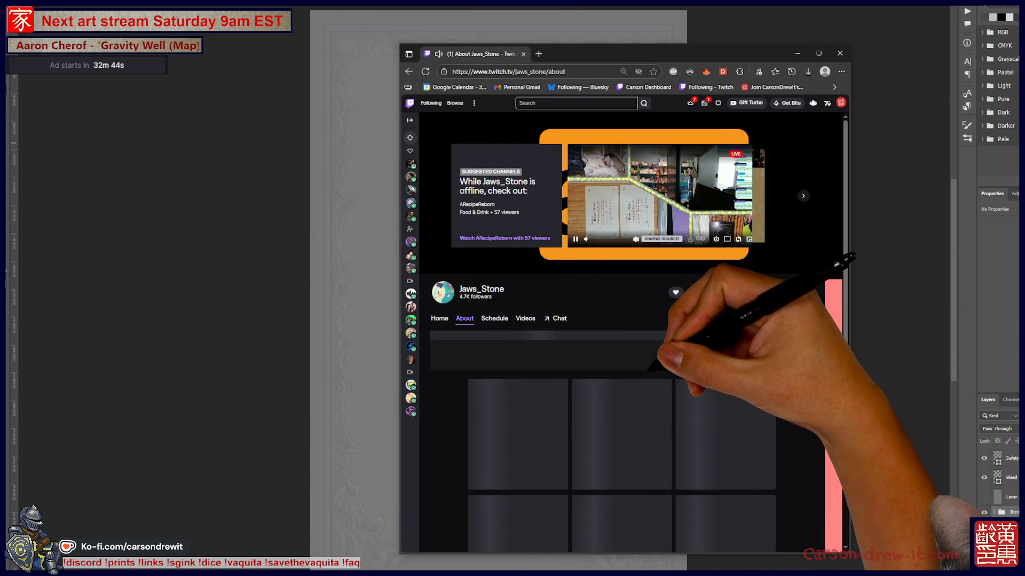
click(650, 354)
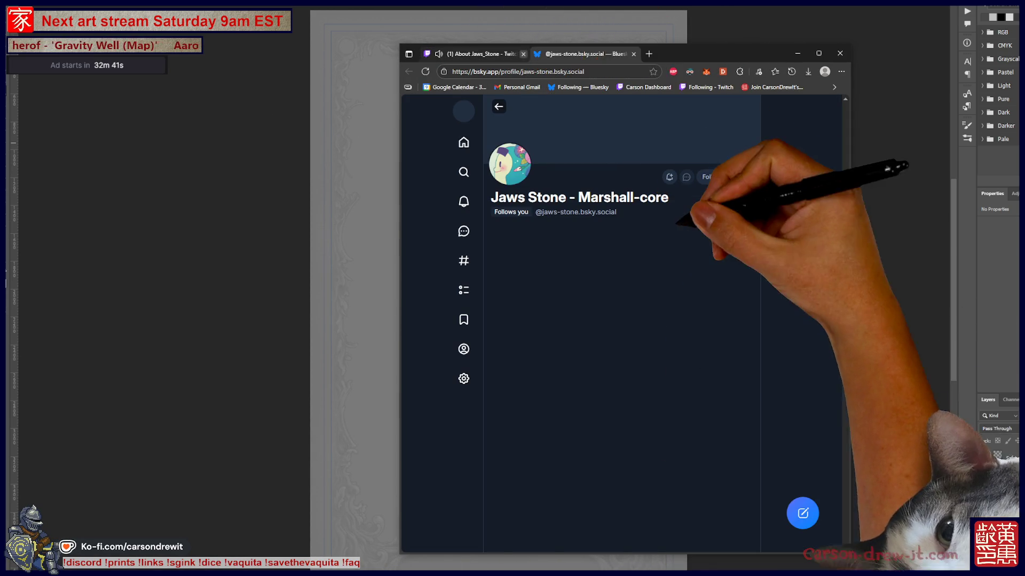
Browse the profile's Media posts maximized, enlarging the Depression comic and Feels Like Summer image.
click(655, 368)
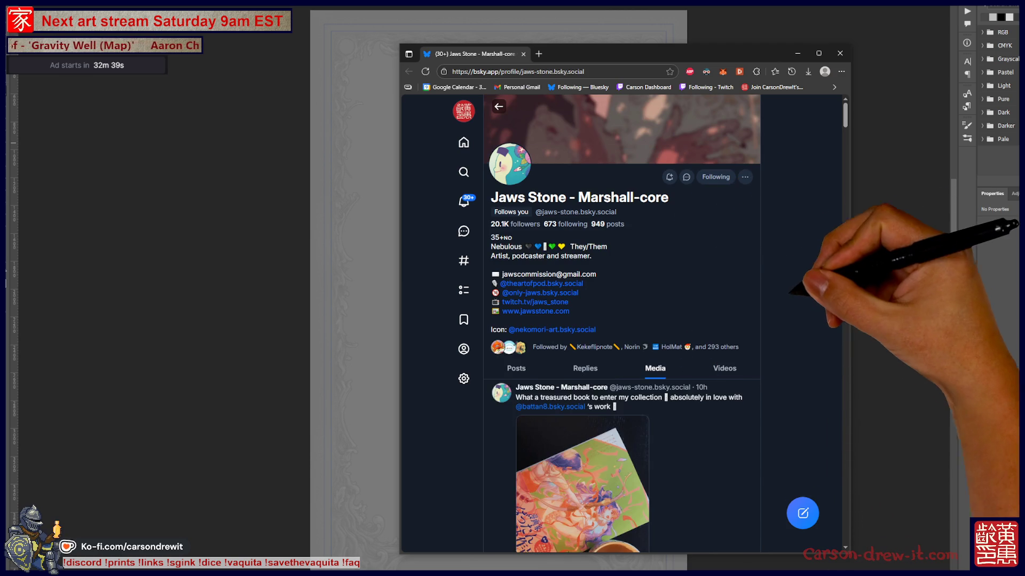
scroll(759, 264, down, 3)
scroll(621, 320, up, 3)
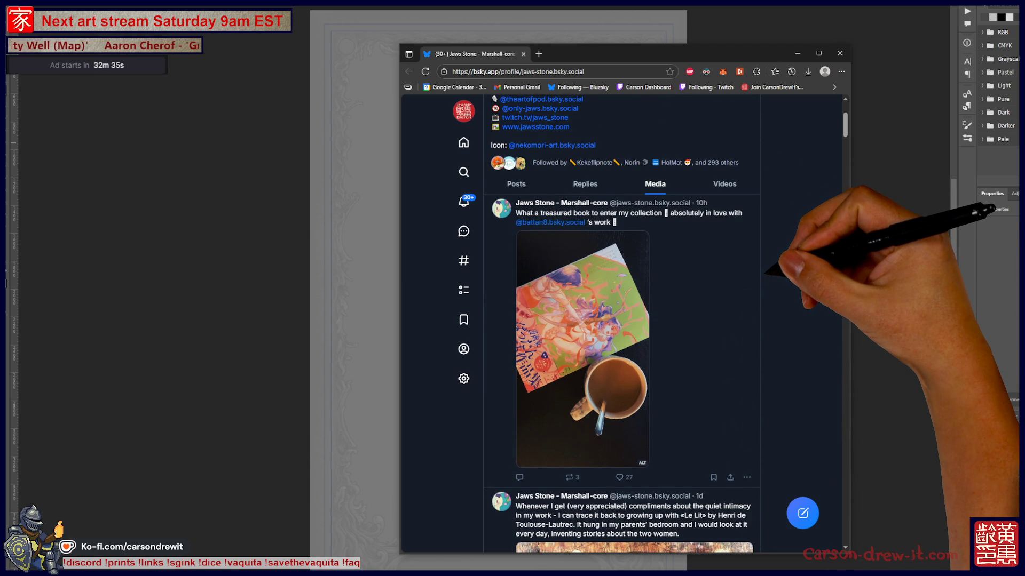
scroll(621, 333, down, 5)
scroll(622, 334, down, 3)
scroll(622, 334, up, 2)
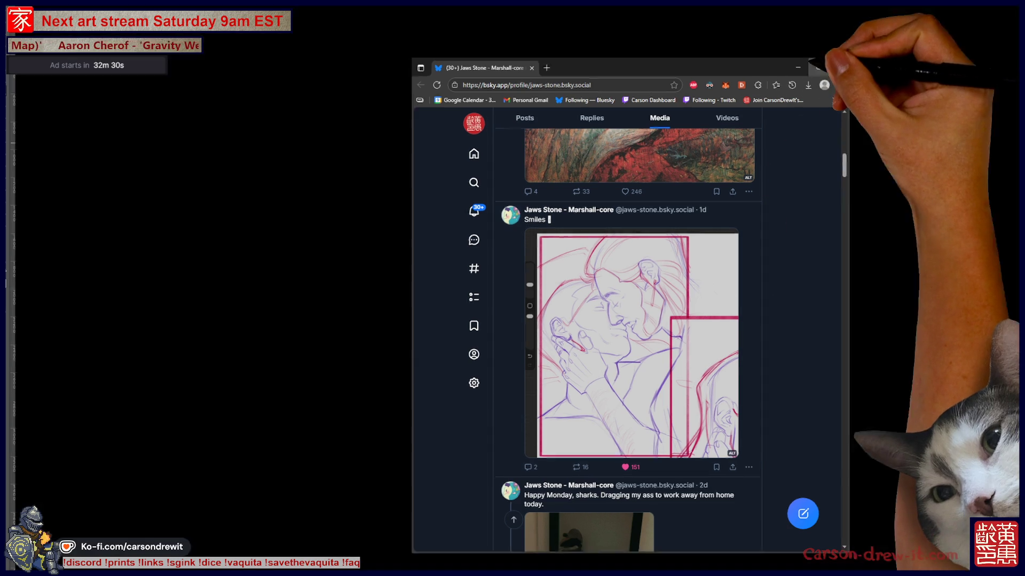
click(818, 52)
scroll(577, 321, down, 5)
scroll(576, 320, down, 4)
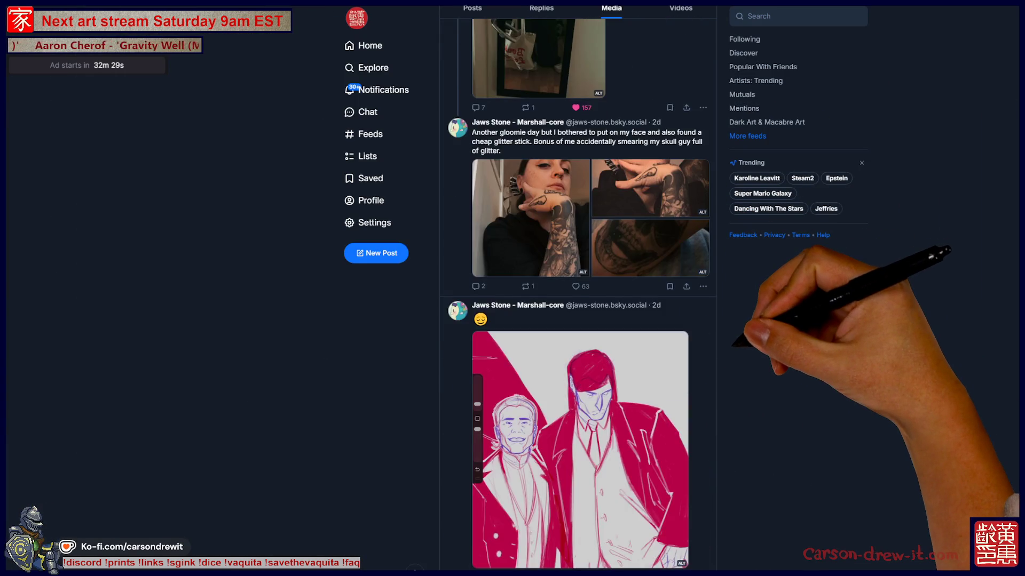
scroll(576, 320, down, 3)
scroll(576, 320, up, 5)
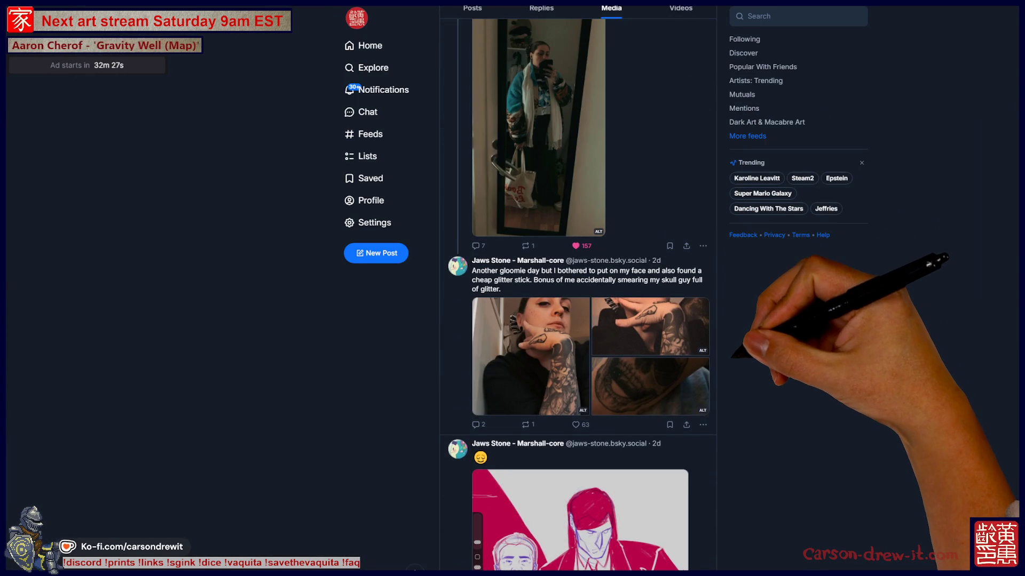
scroll(576, 296, up, 1)
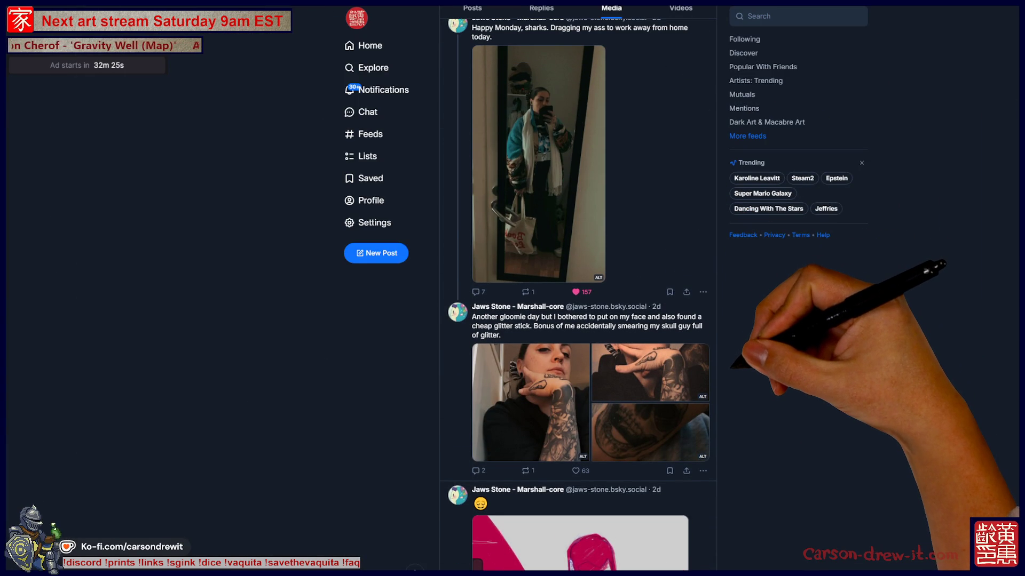
scroll(576, 297, up, 1)
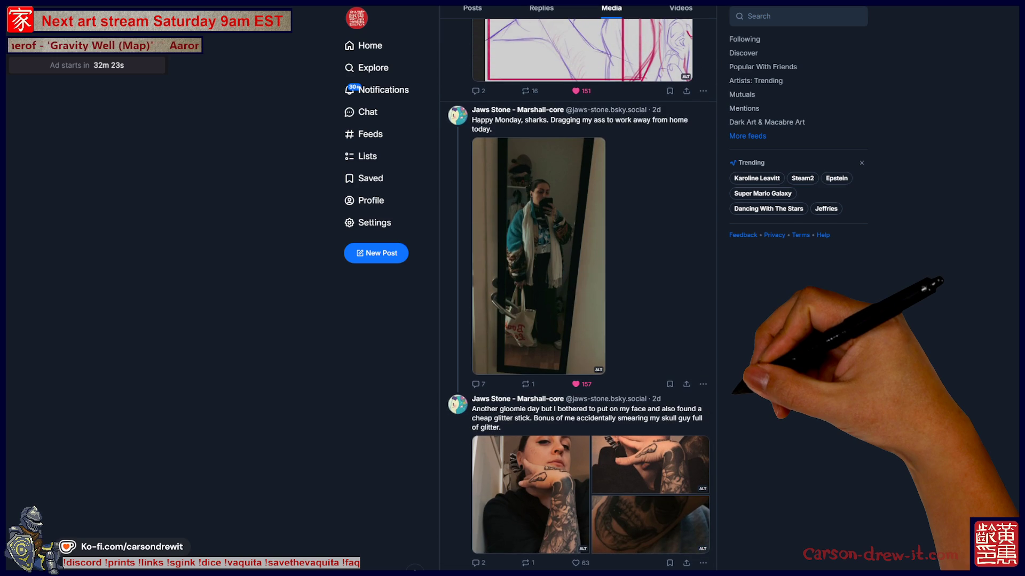
scroll(577, 296, down, 1)
scroll(576, 296, down, 2)
scroll(576, 296, down, 2)
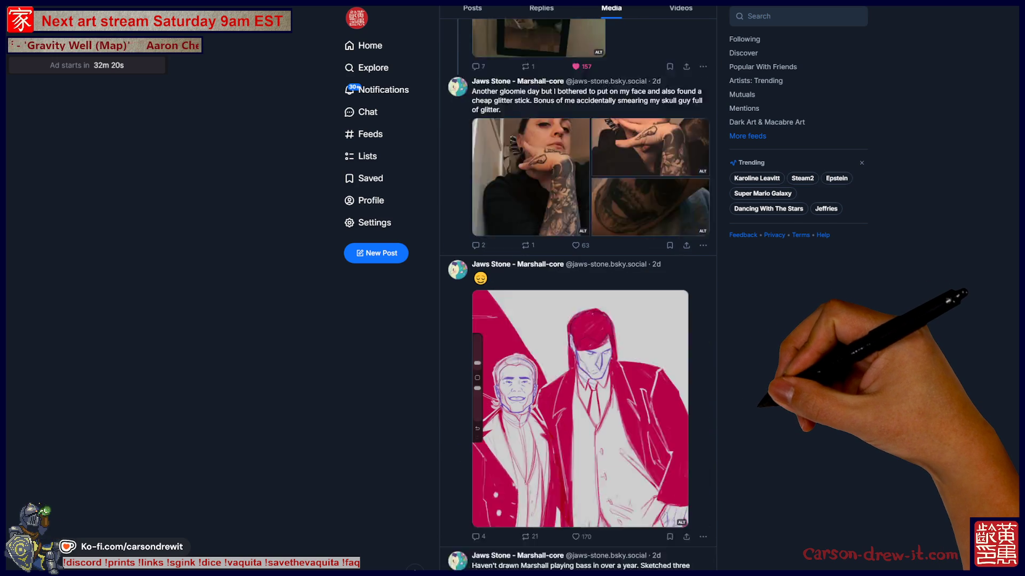
scroll(576, 296, down, 1)
scroll(577, 296, down, 3)
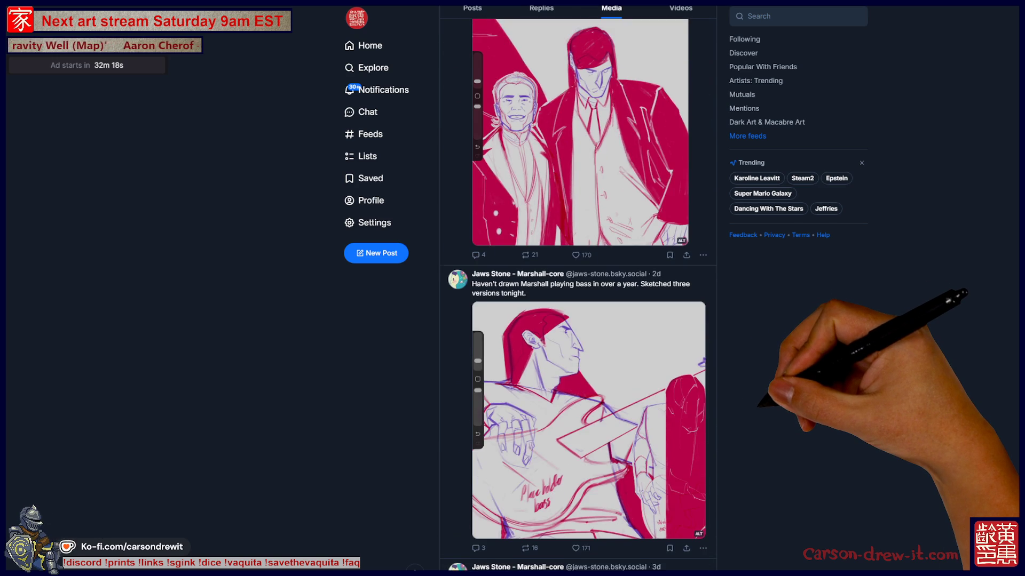
scroll(576, 297, down, 2)
scroll(577, 296, down, 3)
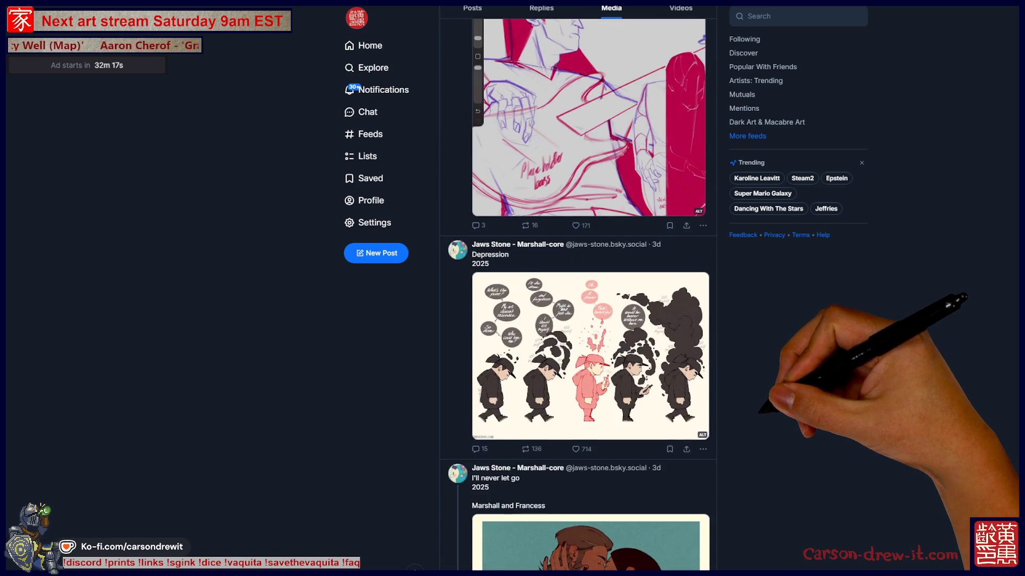
click(591, 358)
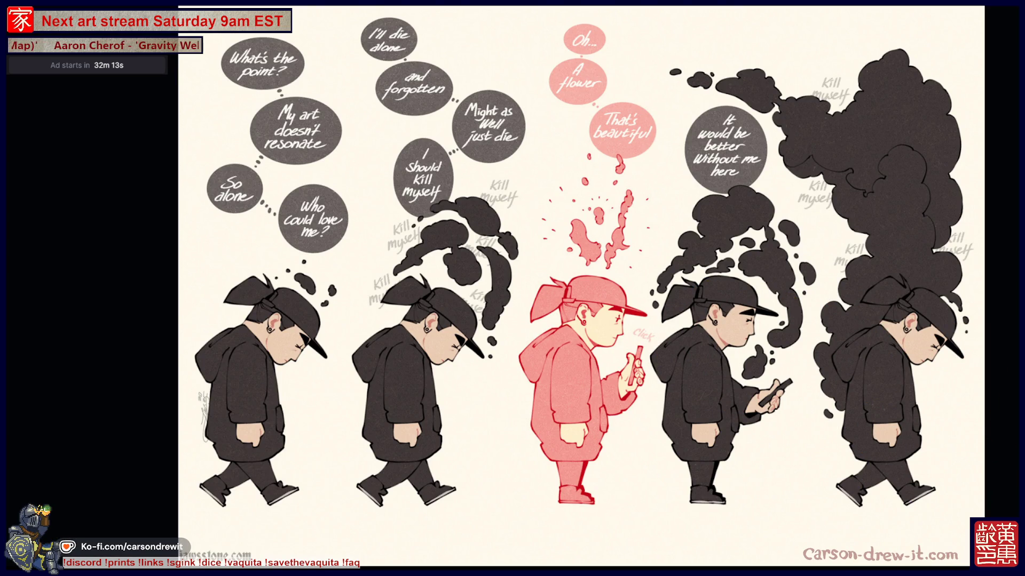
key(Escape)
scroll(576, 297, down, 5)
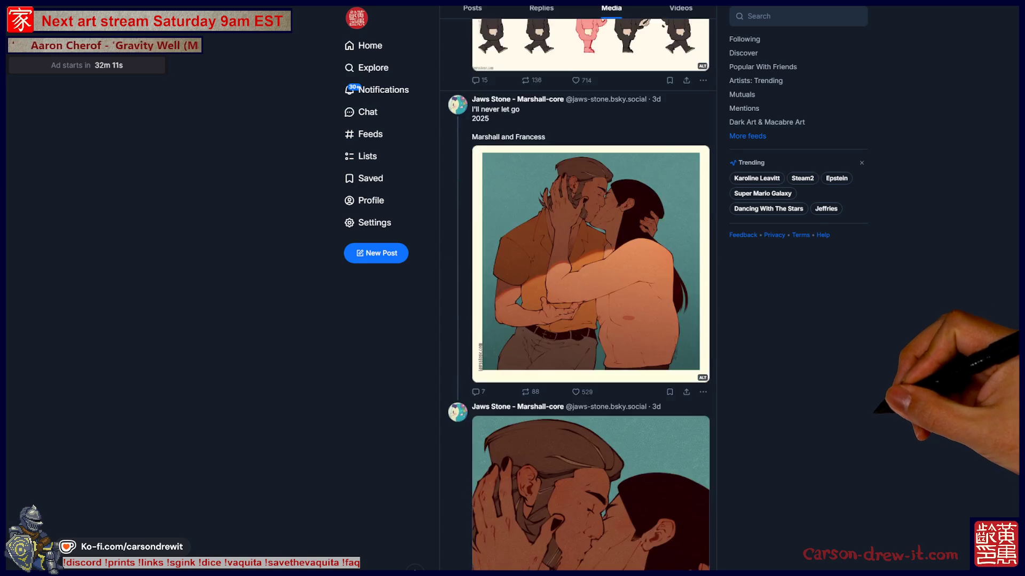
scroll(577, 296, down, 5)
scroll(576, 296, down, 2)
scroll(577, 296, up, 2)
scroll(576, 296, down, 4)
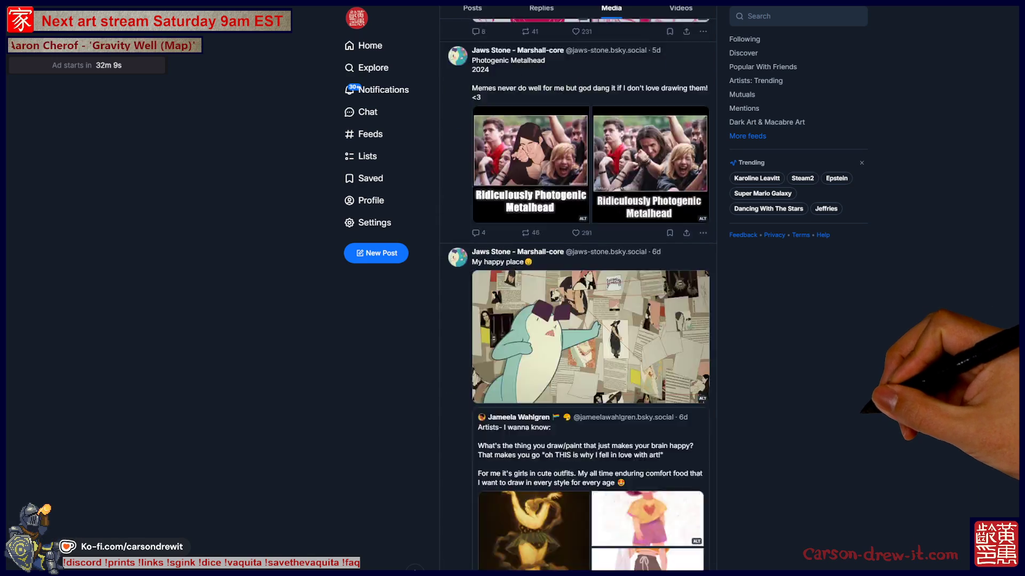
scroll(576, 296, down, 5)
scroll(577, 296, up, 2)
scroll(576, 296, up, 1)
scroll(576, 296, down, 6)
scroll(576, 297, down, 3)
scroll(577, 296, up, 3)
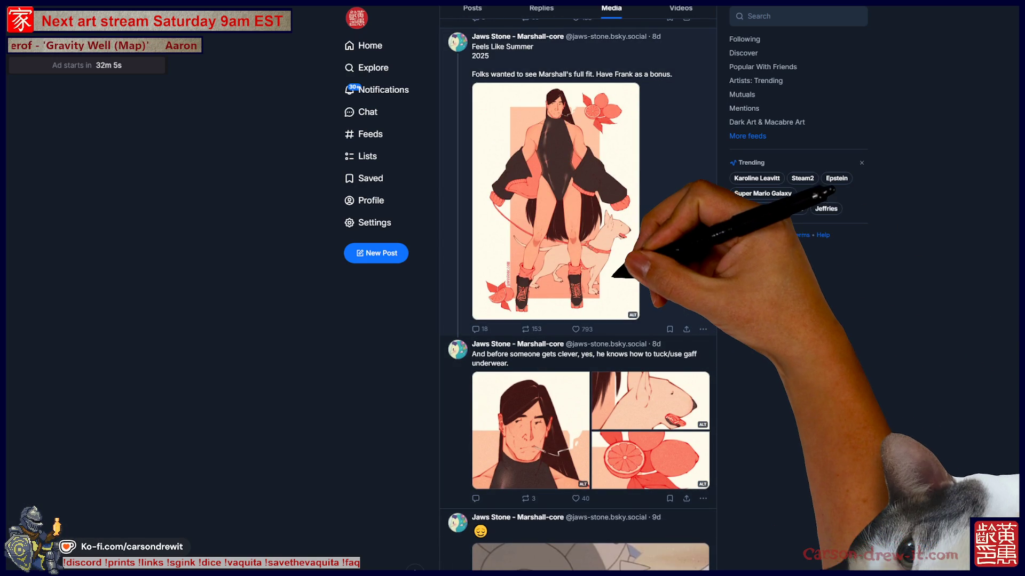
click(607, 266)
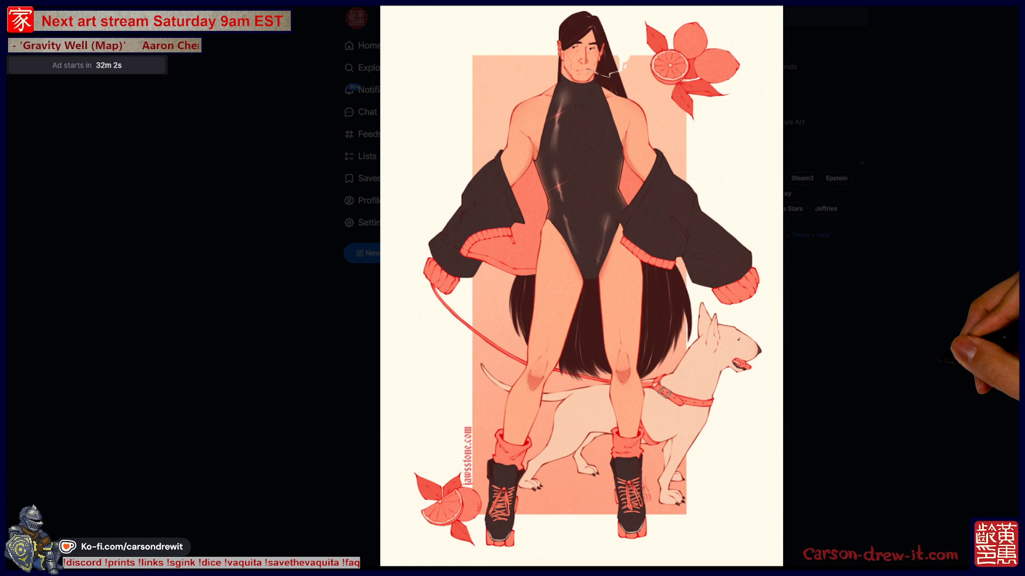
Enlarge and close the WIP sketch and the skating artwork in the media feed.
key(Escape)
scroll(577, 297, down, 4)
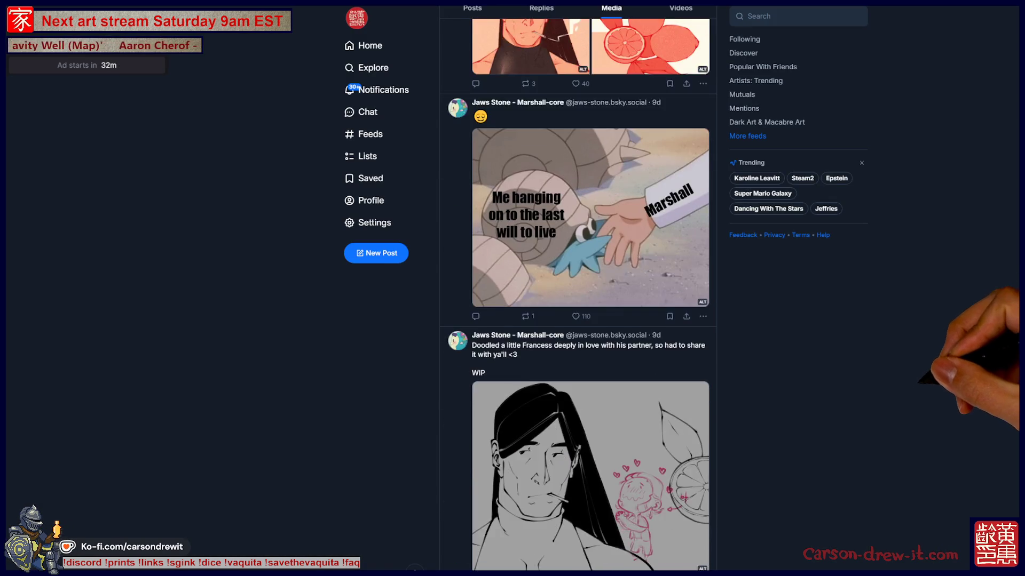
scroll(576, 297, down, 1)
scroll(576, 296, down, 2)
click(597, 312)
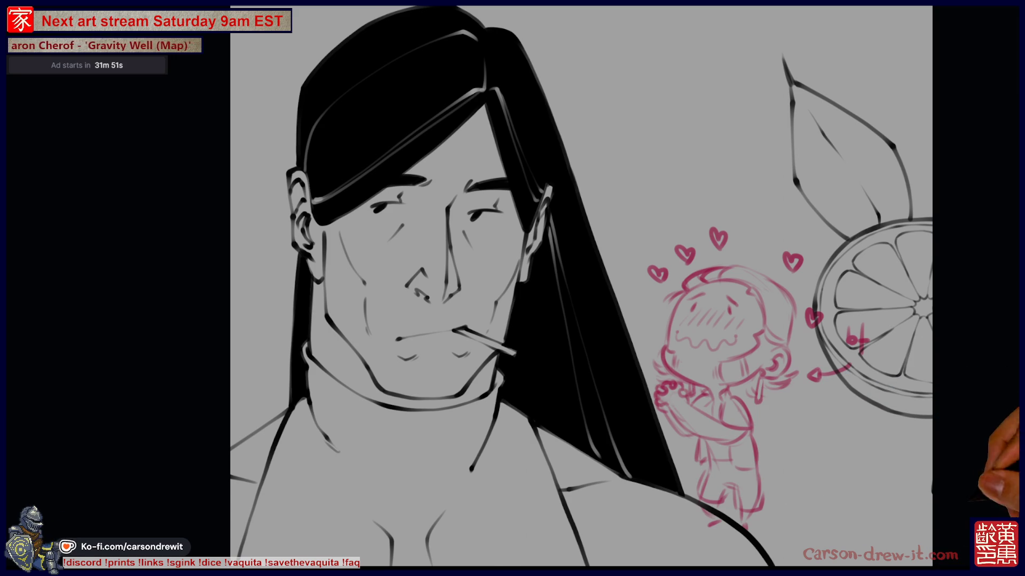
key(Escape)
scroll(589, 288, down, 3)
scroll(590, 288, down, 3)
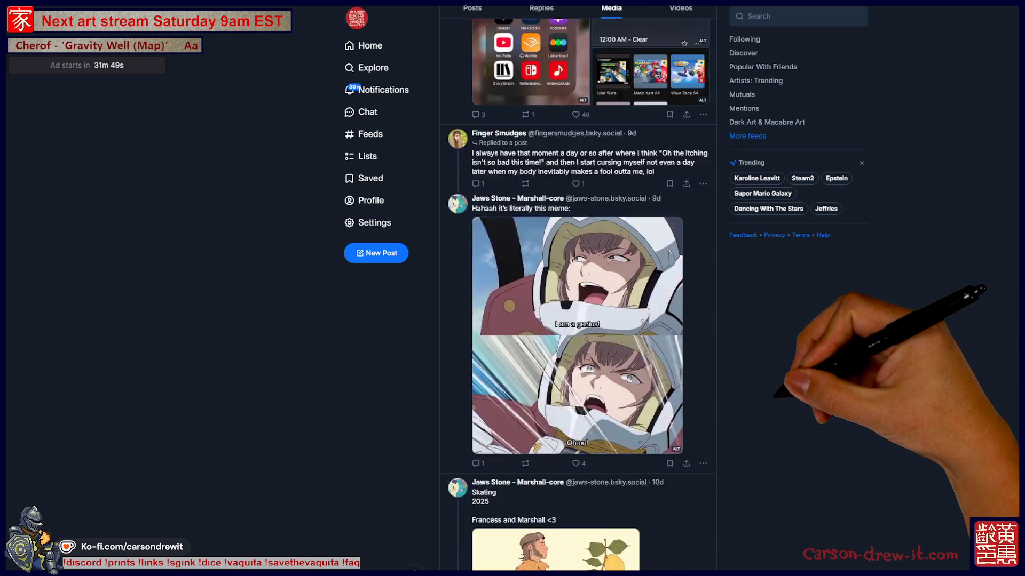
scroll(589, 289, down, 3)
scroll(590, 288, down, 2)
scroll(578, 294, down, 2)
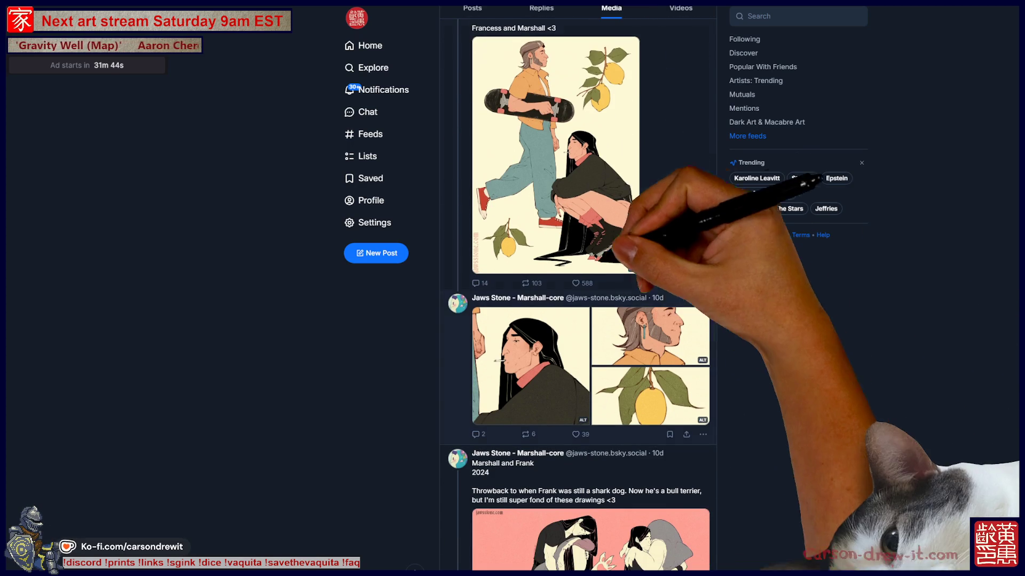
click(556, 155)
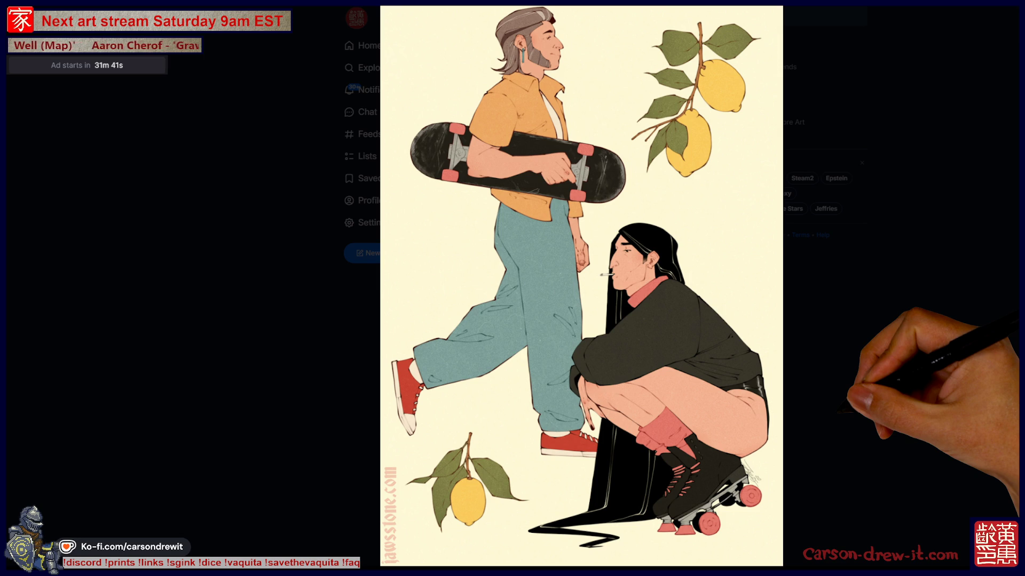
key(Escape)
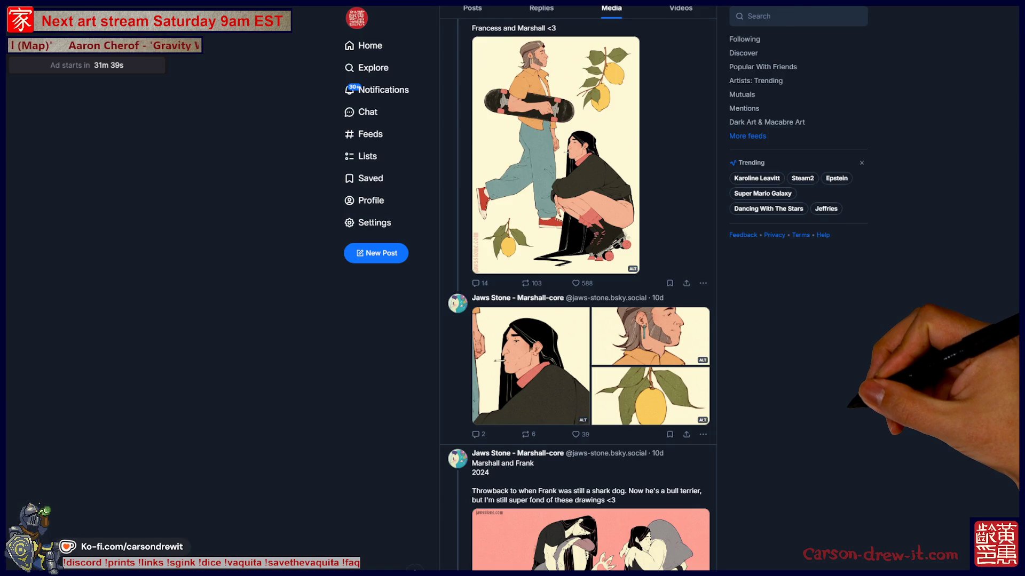
scroll(590, 296, up, 2)
scroll(590, 296, up, 2)
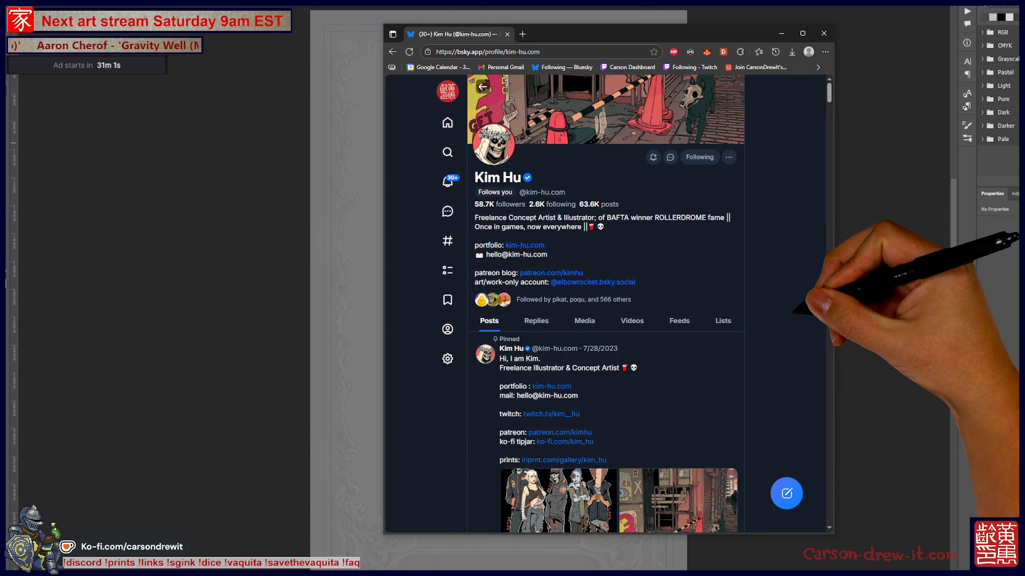
scroll(606, 304, down, 5)
scroll(606, 305, up, 1)
scroll(606, 305, up, 1)
click(557, 320)
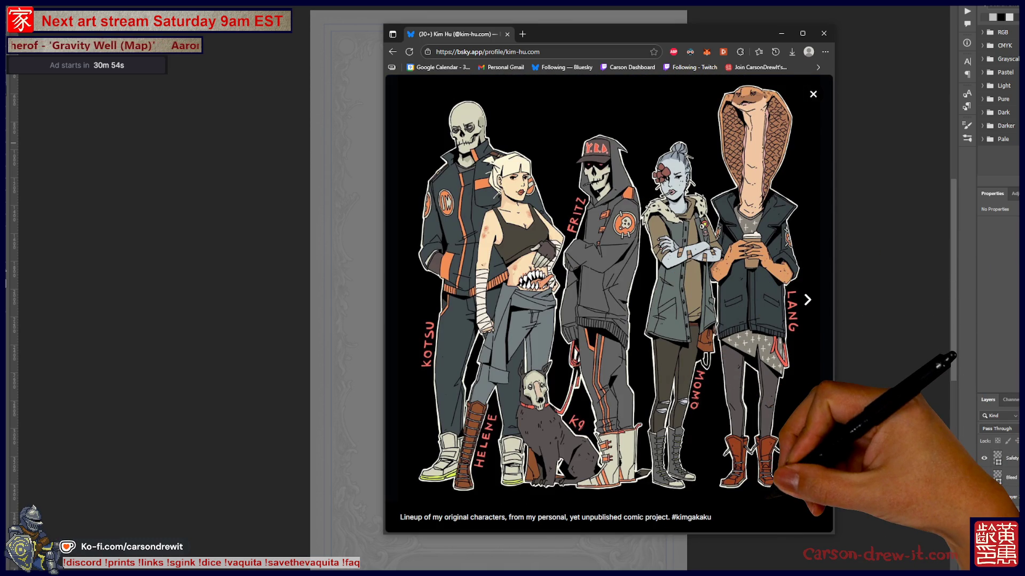
key(Escape)
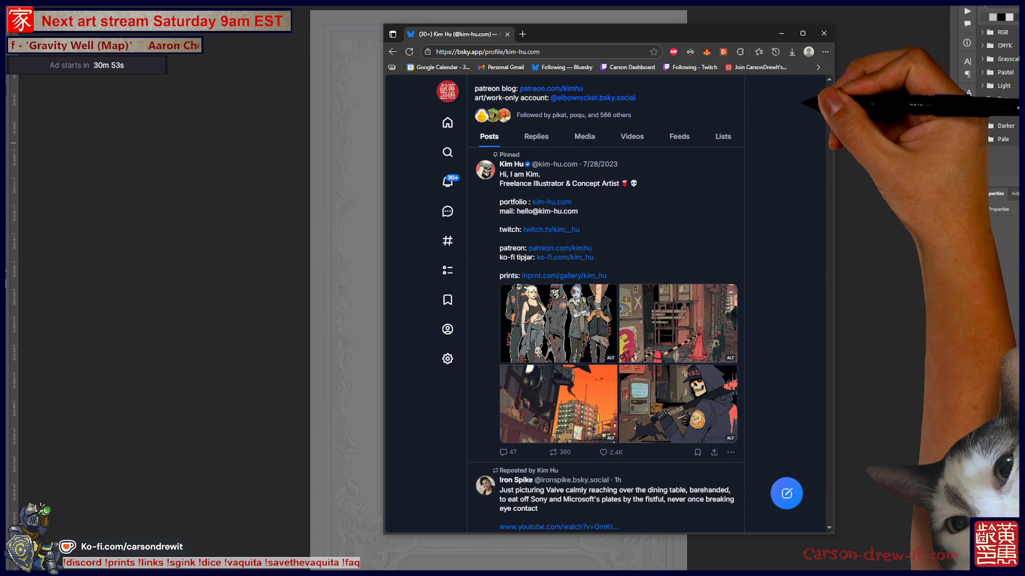
scroll(606, 304, up, 2)
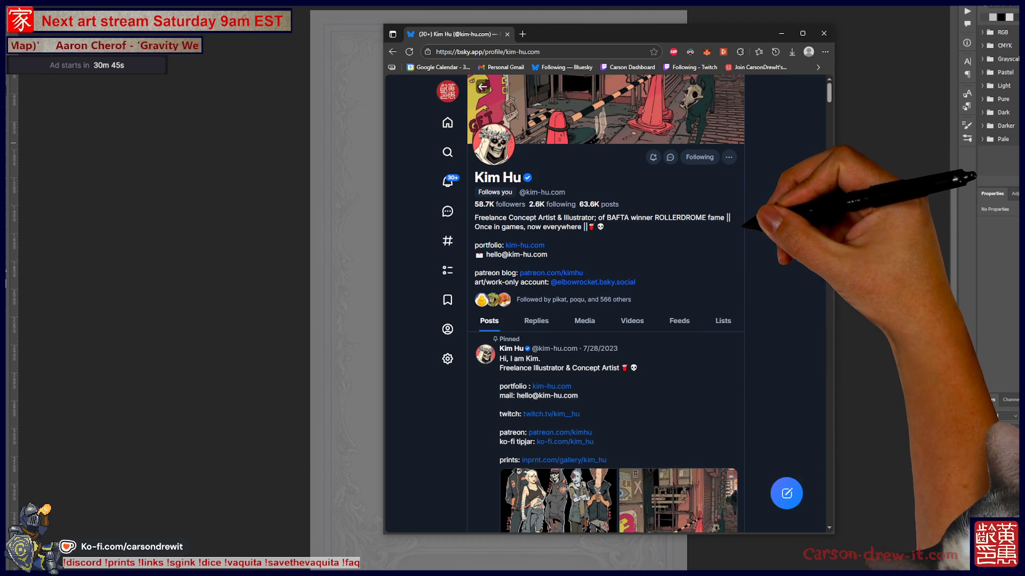
scroll(606, 304, down, 4)
scroll(606, 305, down, 2)
scroll(605, 304, down, 3)
scroll(606, 304, down, 4)
scroll(606, 305, up, 4)
scroll(605, 304, up, 3)
scroll(605, 304, up, 2)
scroll(606, 304, up, 2)
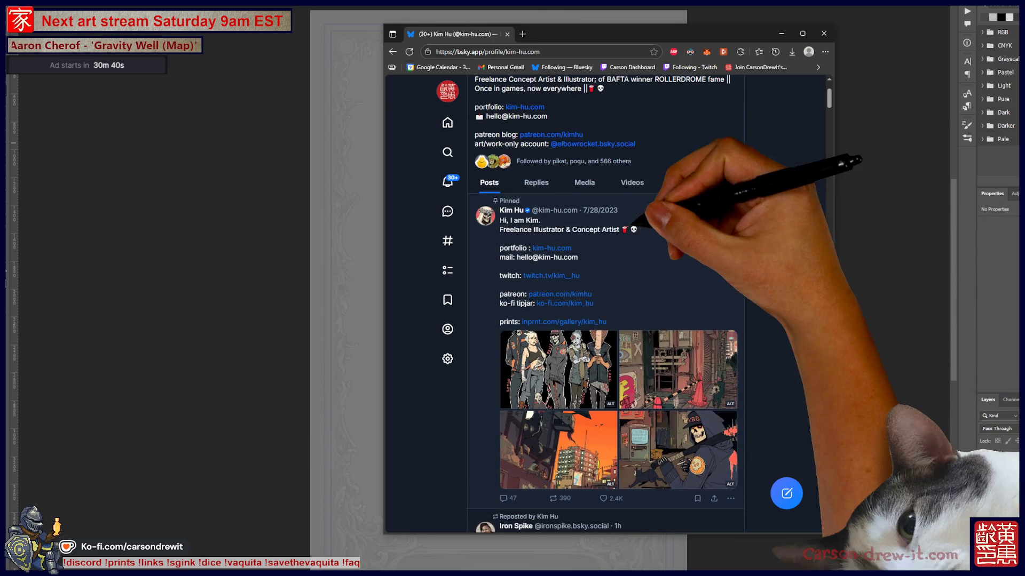
click(677, 368)
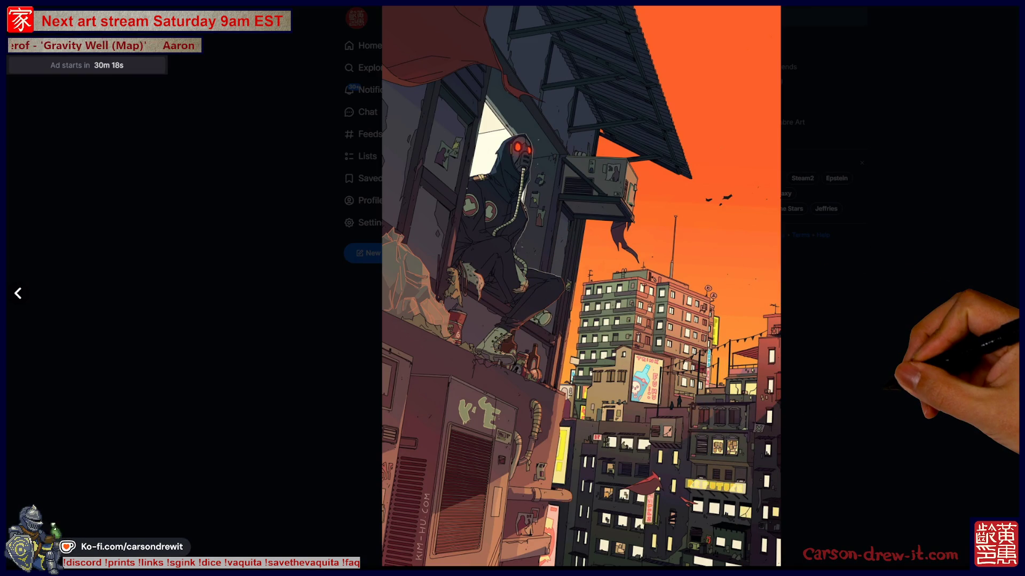
key(Escape)
scroll(577, 320, down, 2)
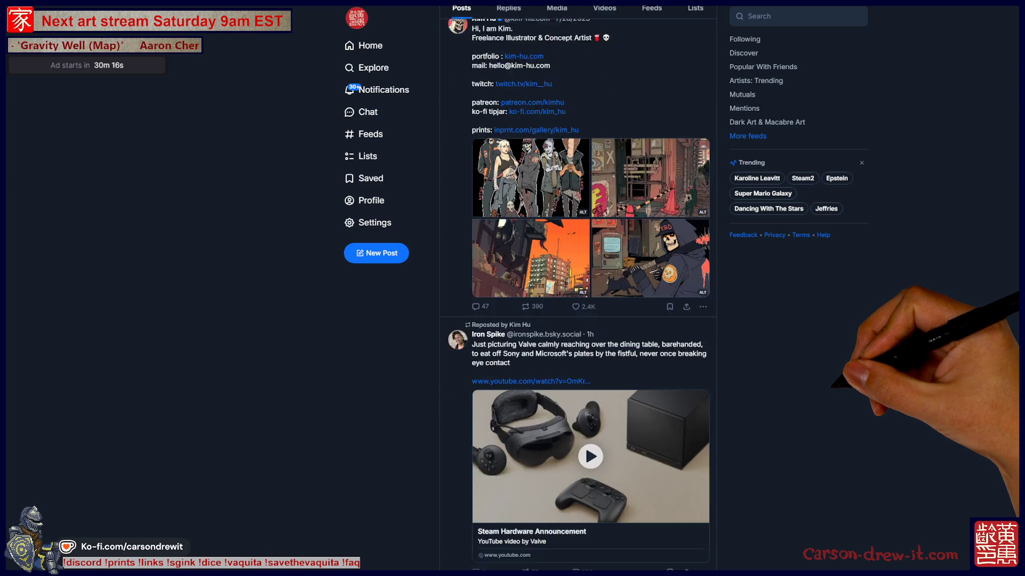
scroll(576, 321, up, 3)
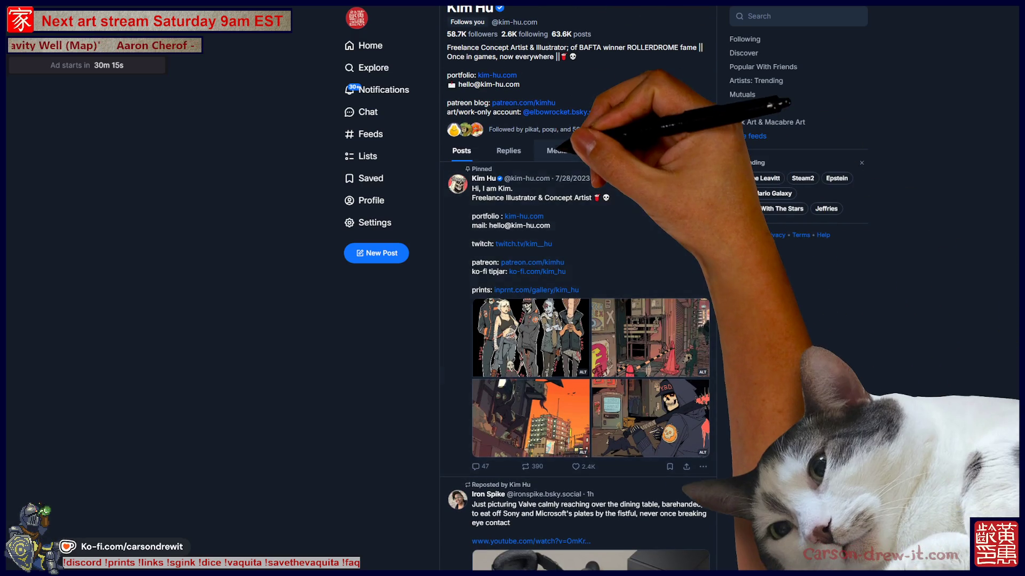
View the illustrator's Media posts, enlarge the superhero comic, then close the Instagram dinosaur post overlay.
click(558, 146)
scroll(738, 367, down, 1)
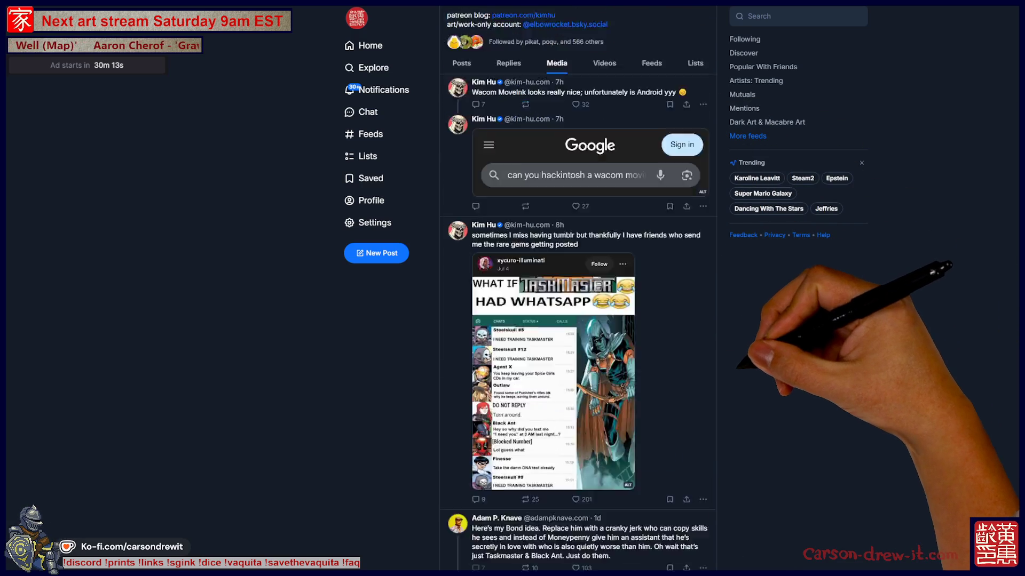
scroll(577, 321, down, 3)
scroll(576, 320, down, 3)
scroll(576, 320, down, 2)
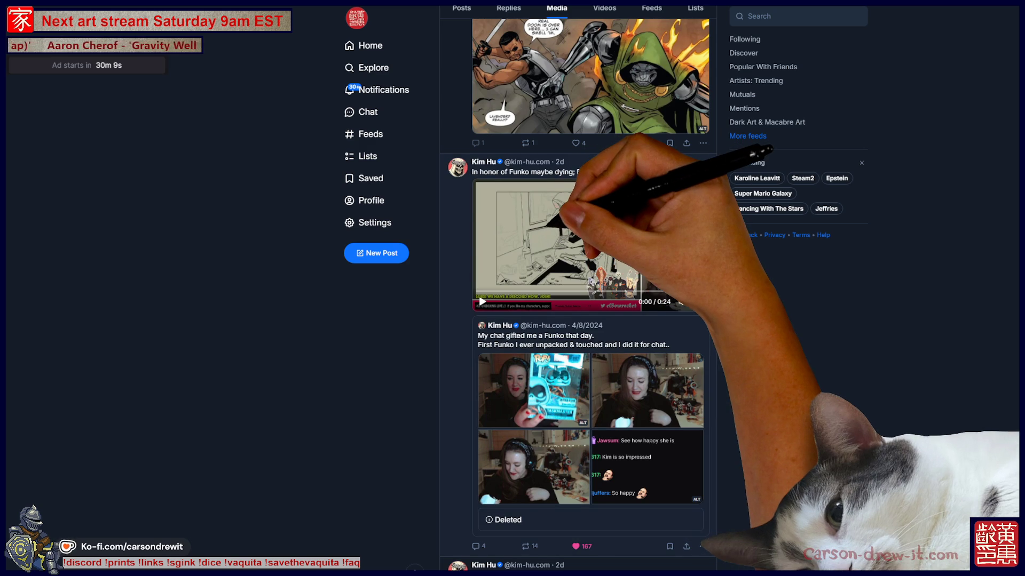
scroll(576, 321, down, 3)
scroll(577, 321, down, 3)
scroll(577, 320, down, 2)
scroll(589, 321, down, 4)
scroll(589, 320, up, 1)
click(590, 200)
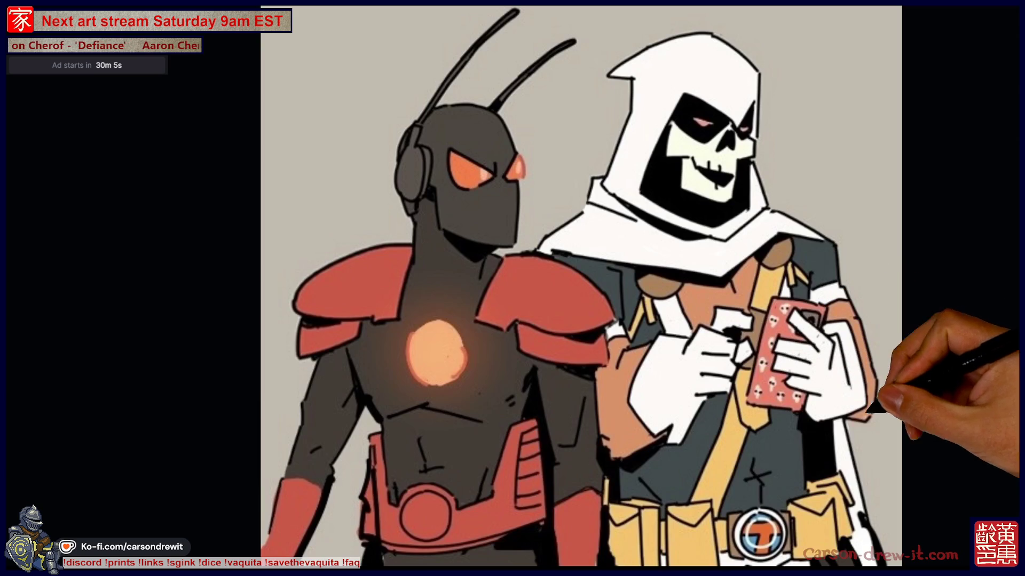
key(Escape)
scroll(576, 320, down, 4)
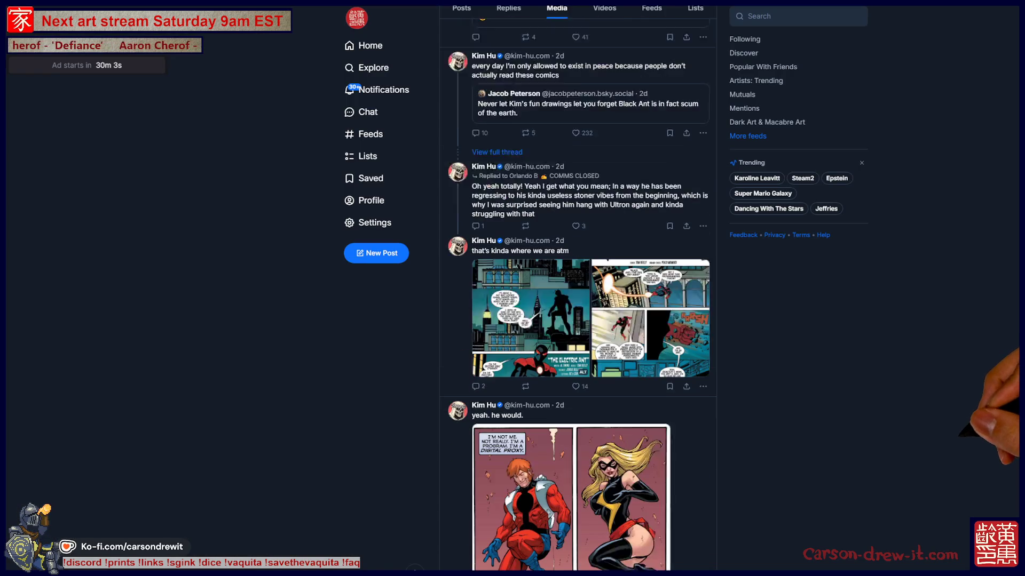
scroll(577, 320, down, 1)
scroll(576, 320, down, 4)
scroll(576, 320, down, 4)
scroll(576, 321, down, 5)
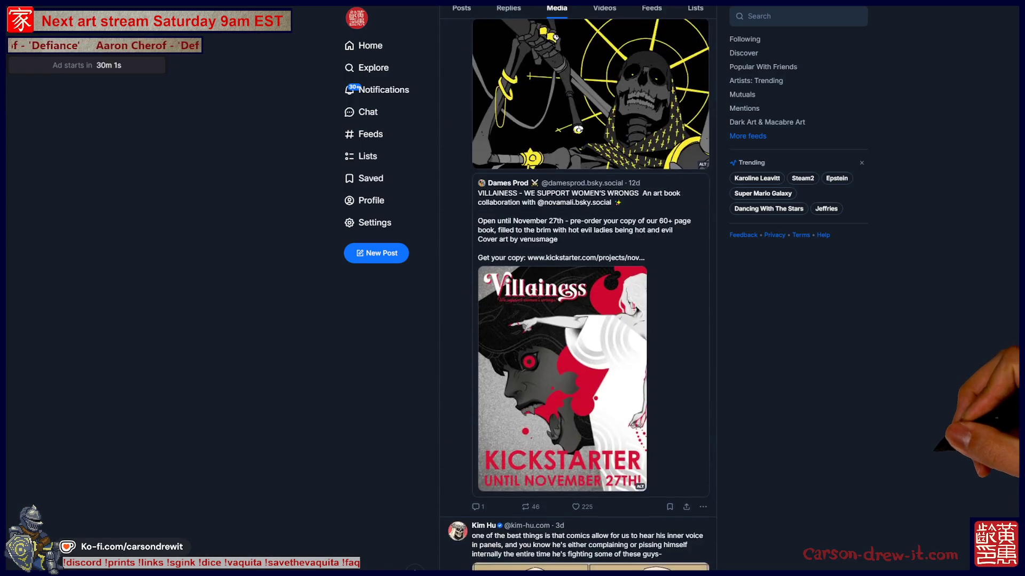
scroll(577, 320, down, 2)
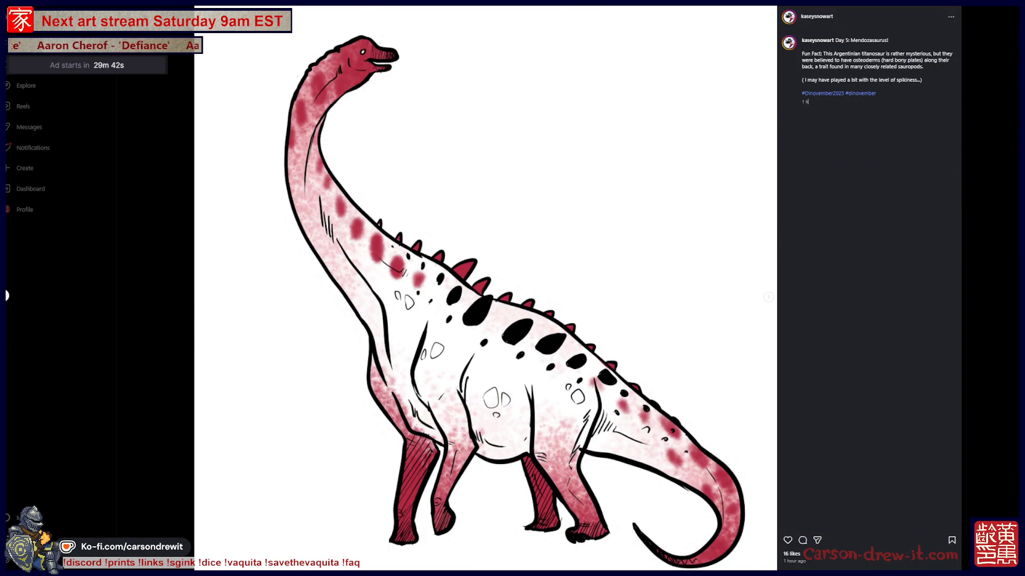
click(6, 295)
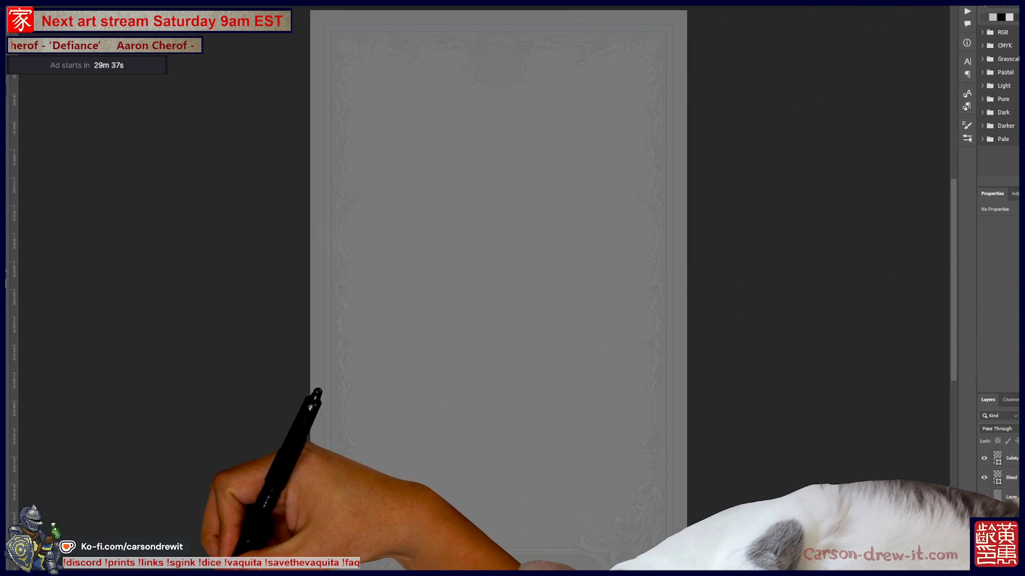
Peek at the taskbar, return to Photoshop, then switch to the web browser window.
click(489, 553)
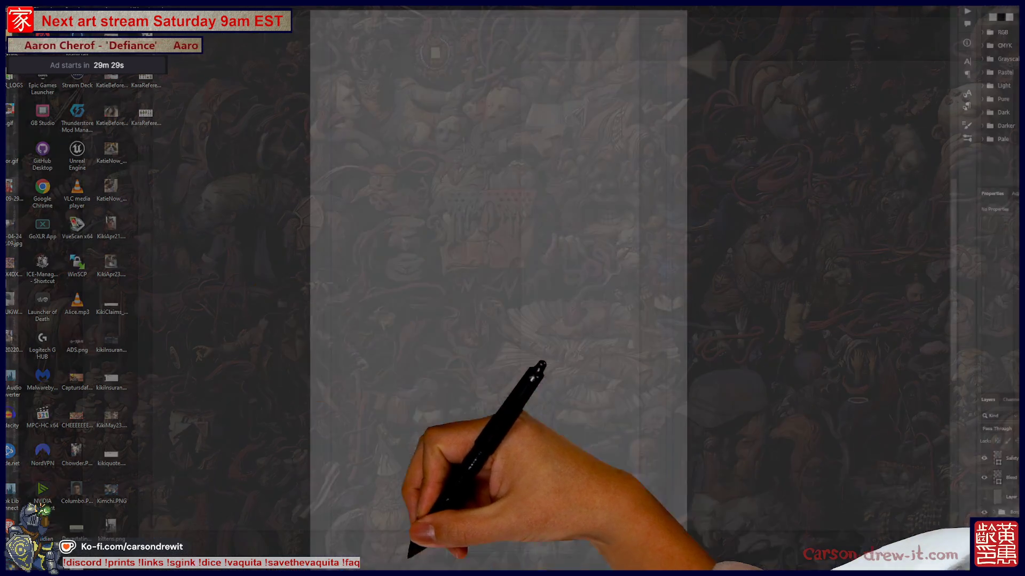
click(410, 552)
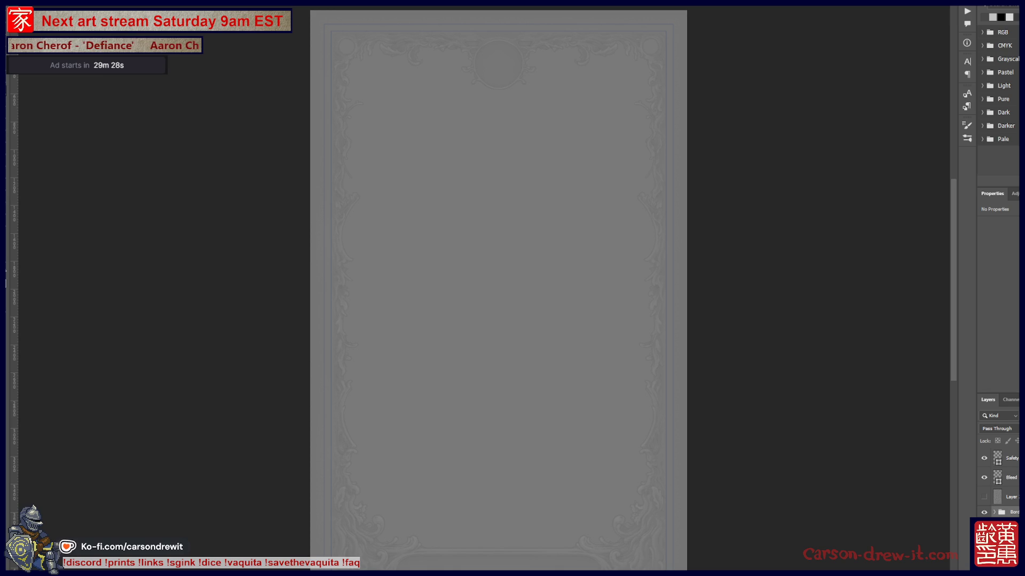
key(alt+Tab)
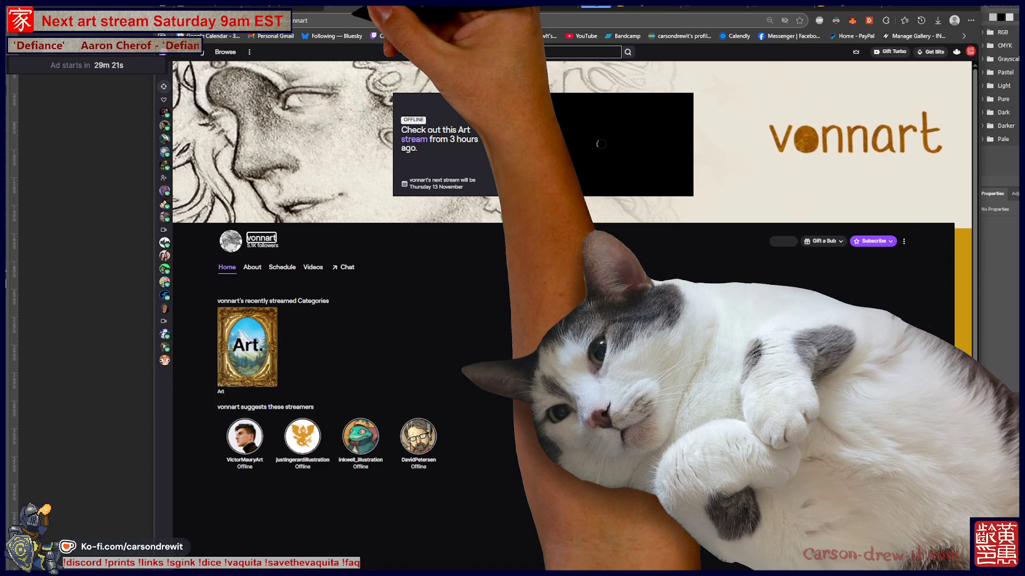
Switch to the Instagram profile and open the art booth, skeleton, knight, pumpkin-head and Emperor posts in turn.
key(ctrl+Tab)
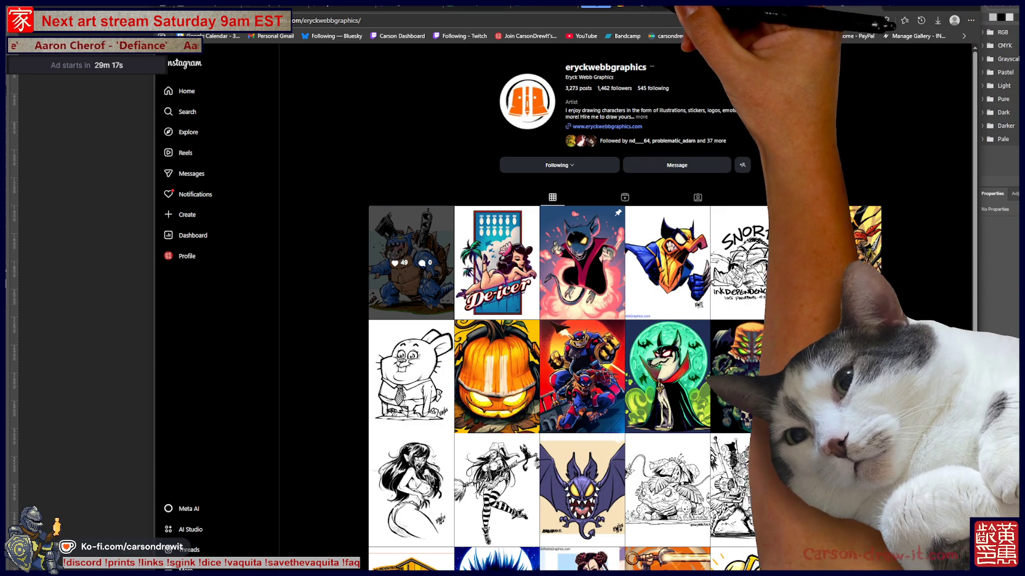
key(ctrl+Tab)
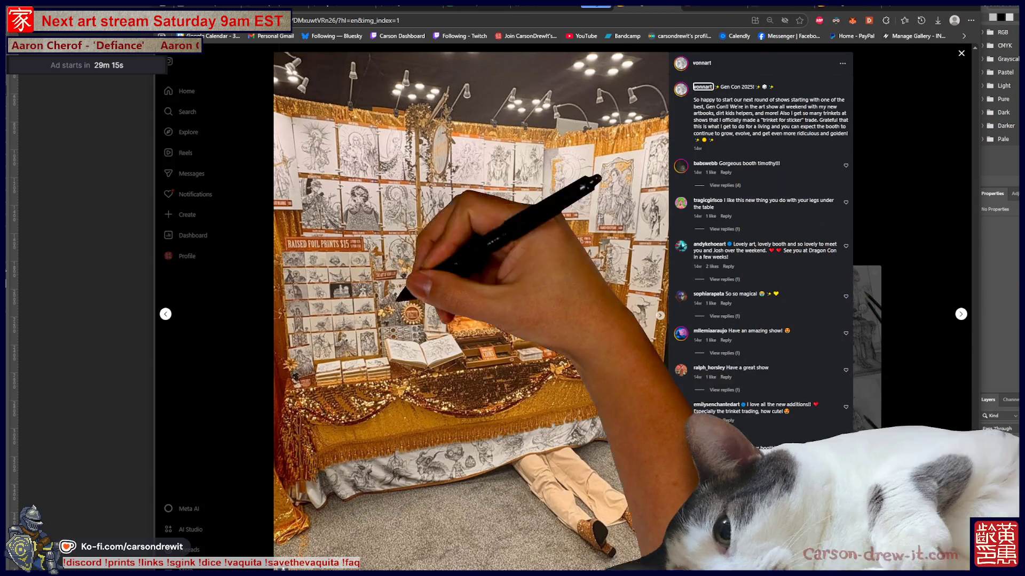
key(ctrl+Tab)
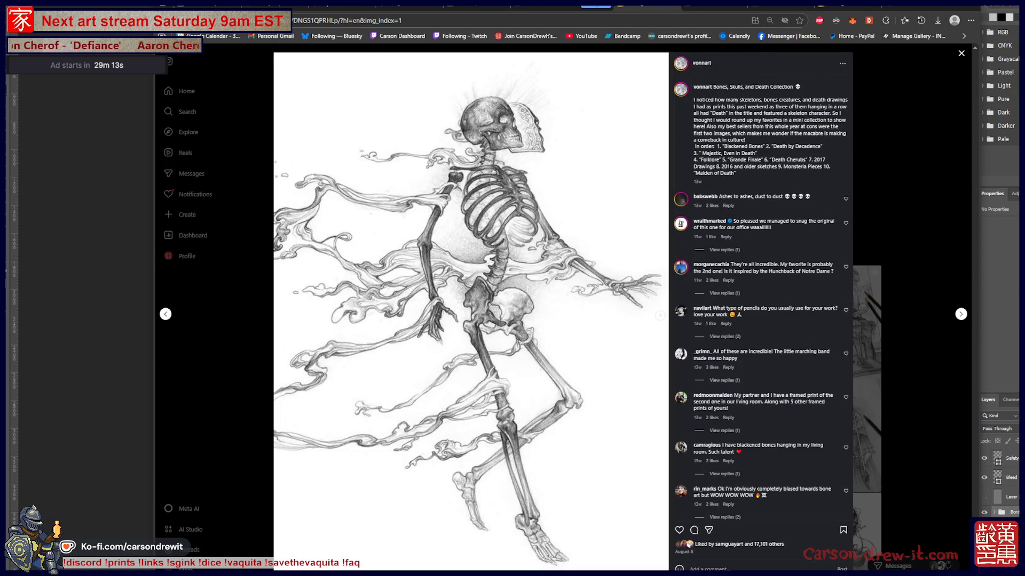
key(ctrl+Tab)
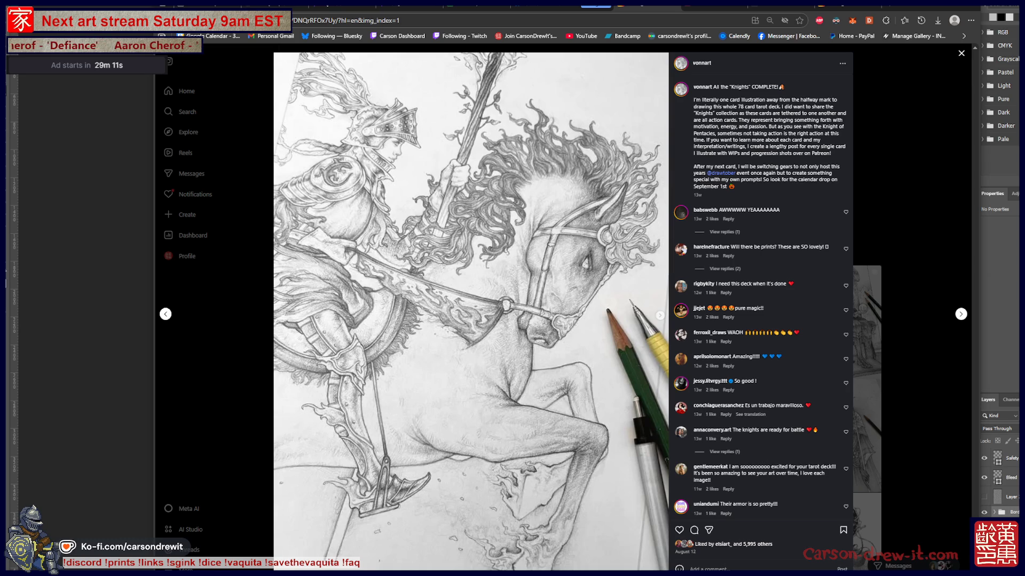
key(ctrl+Tab)
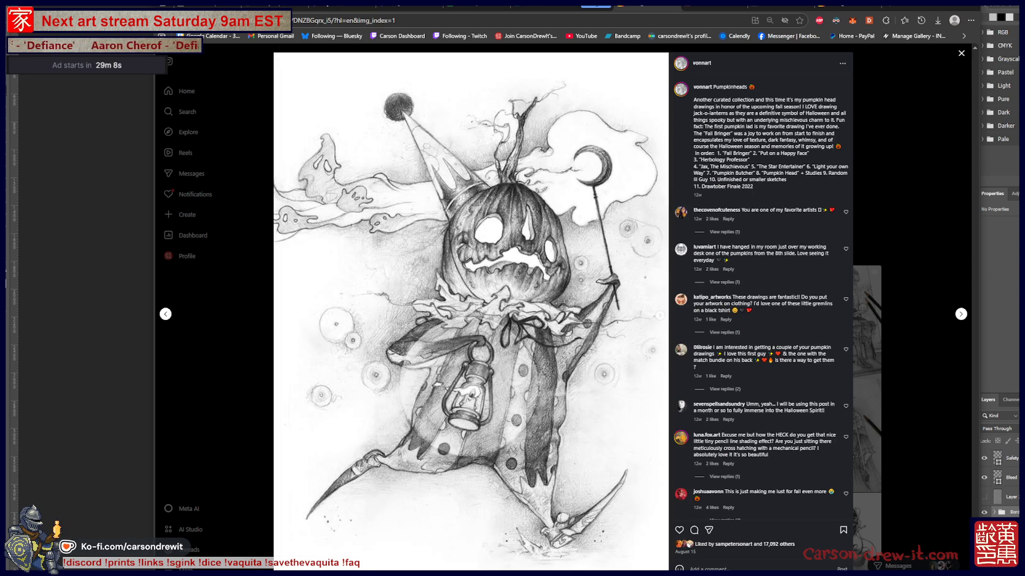
key(ctrl+Tab)
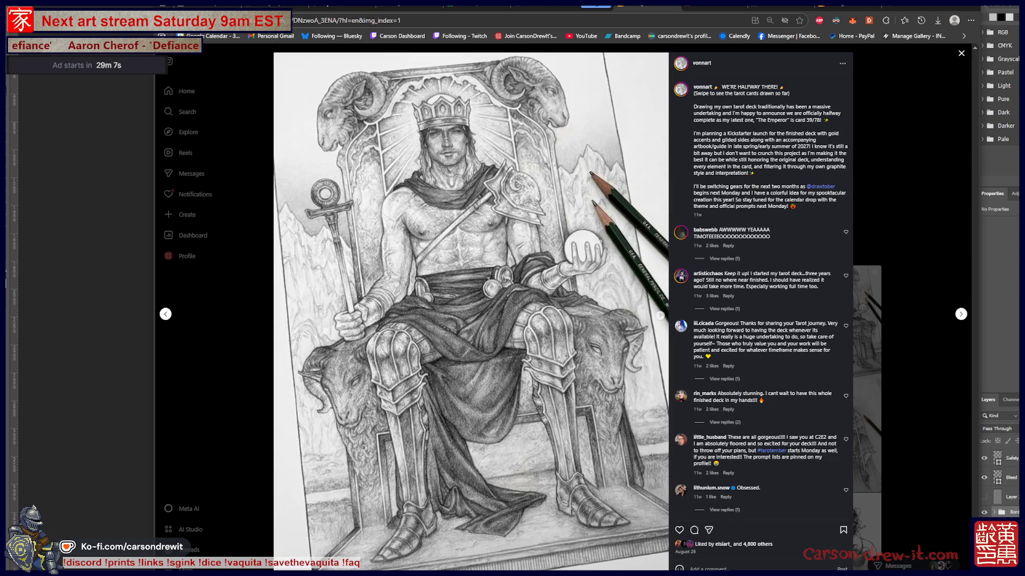
key(ctrl+Tab)
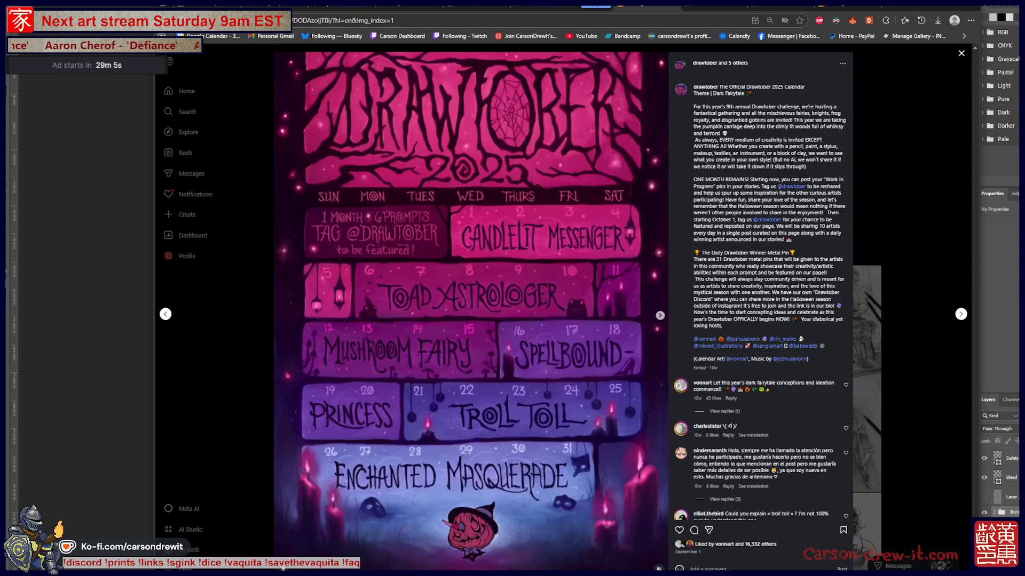
key(ctrl+Tab)
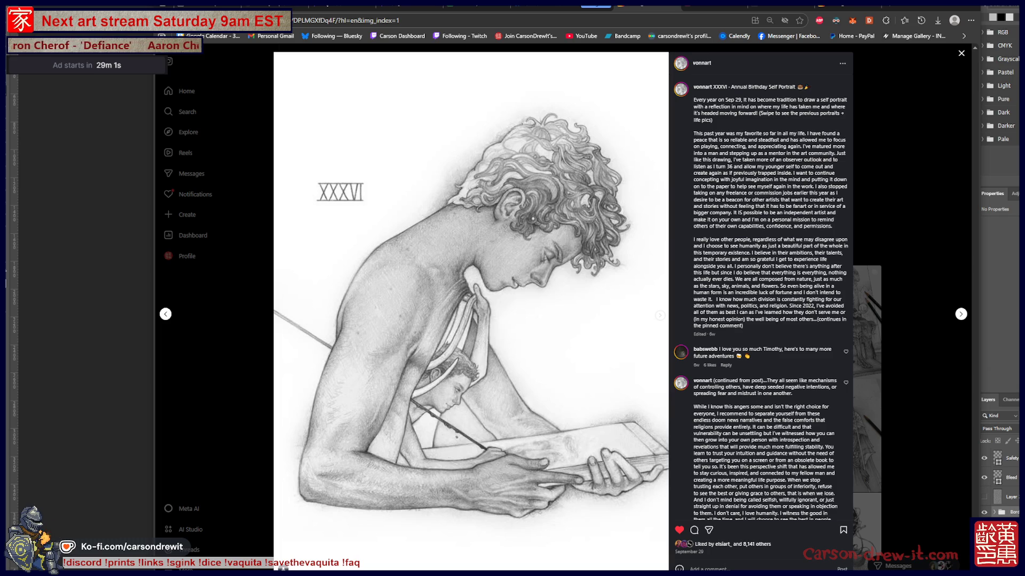
Step forward through the posts past the Charon drawing and The Empress to the salsa video.
key(Left)
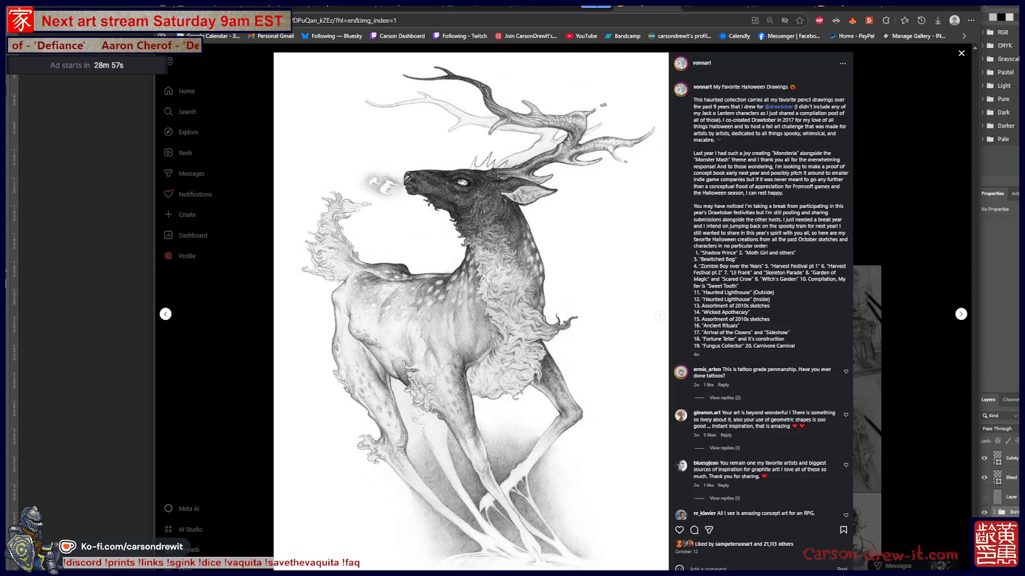
key(Right)
key(Right)
key(Right)
key(Right)
key(Right)
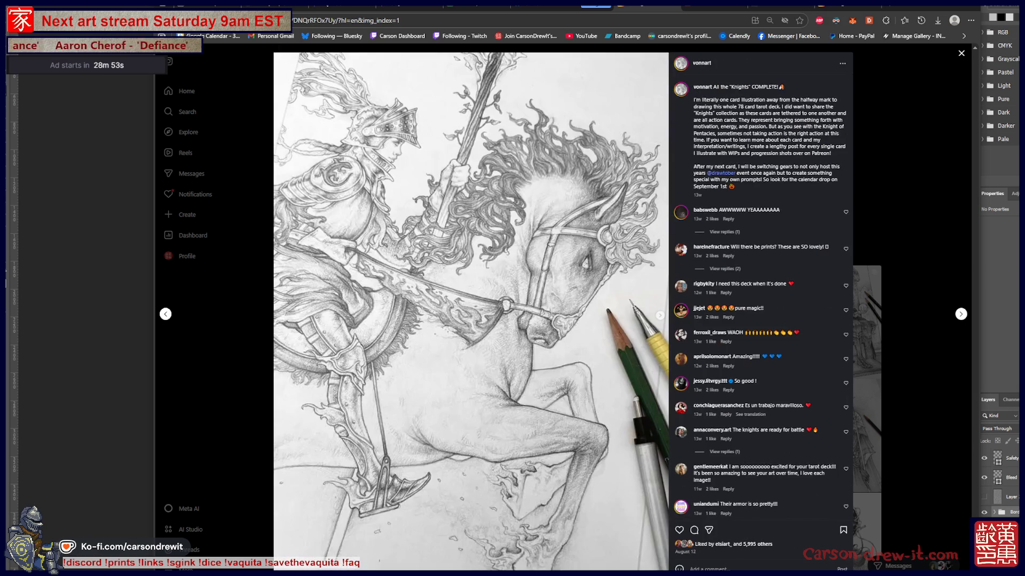
key(Right)
key(Right)
key(Right)
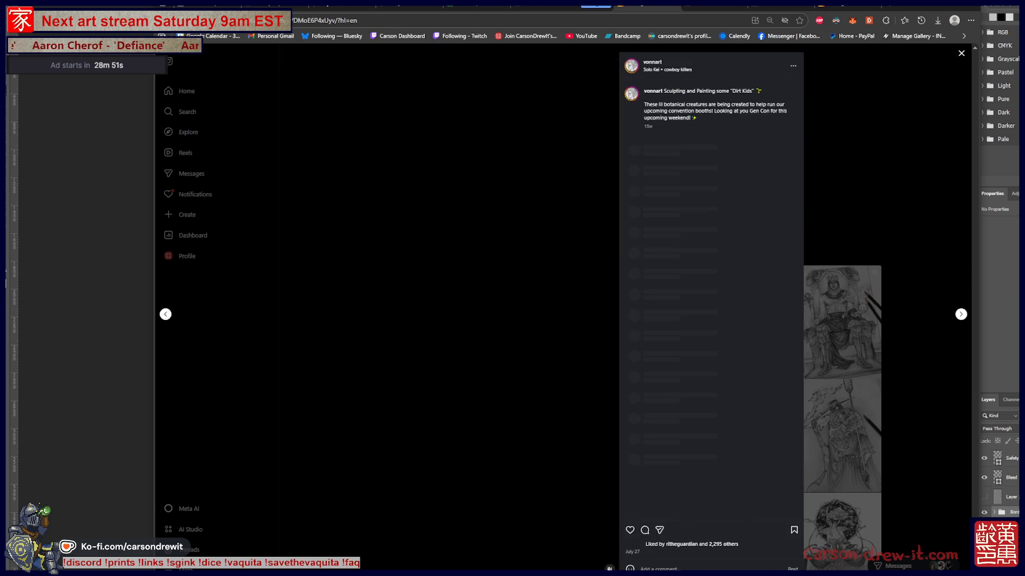
key(Right)
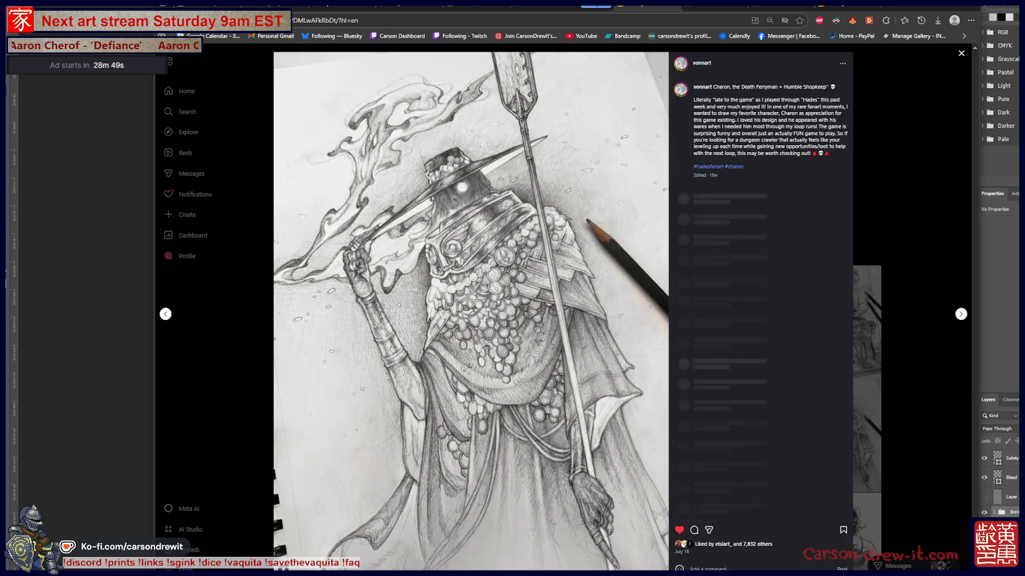
key(Right)
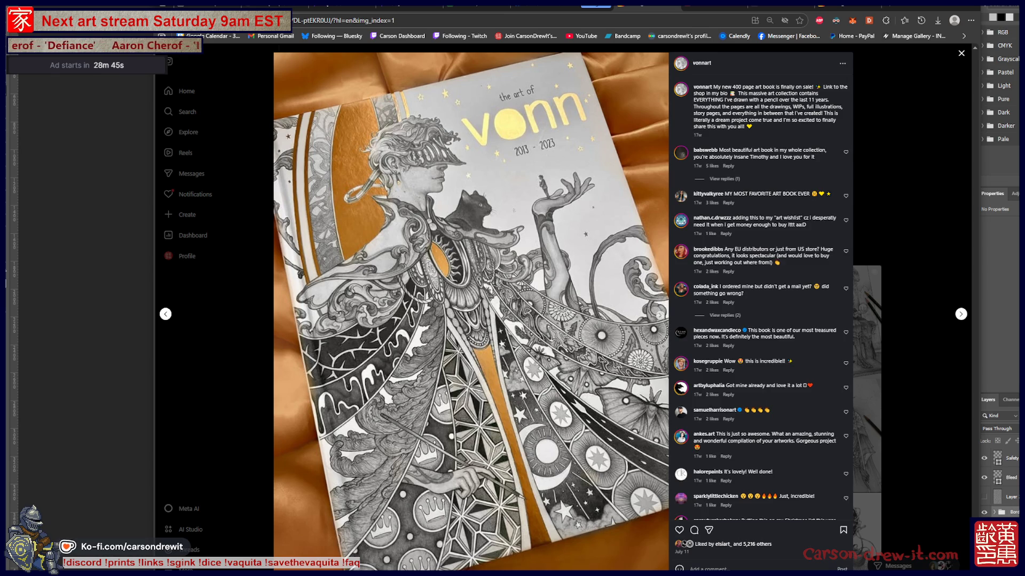
key(Right)
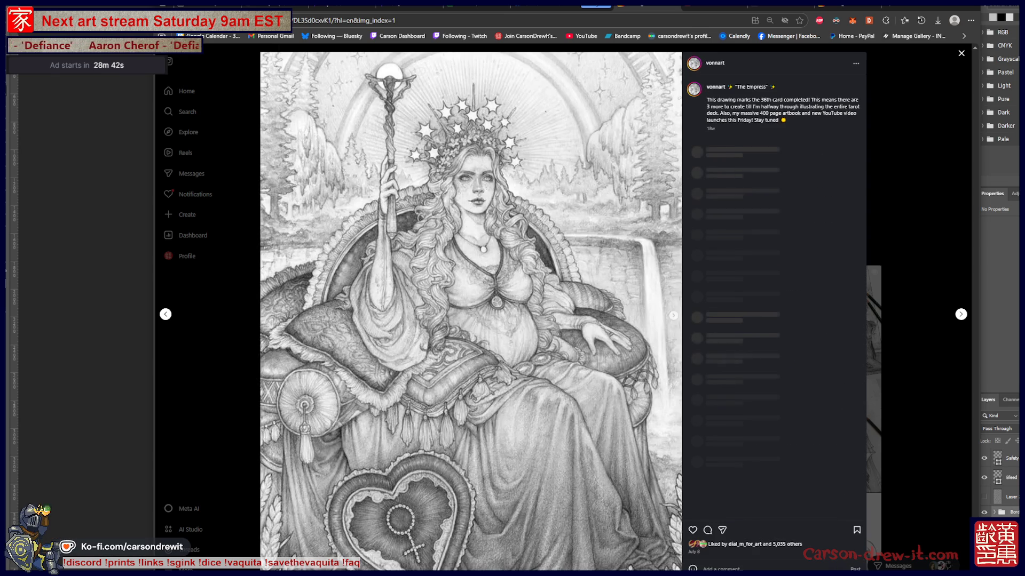
key(Right)
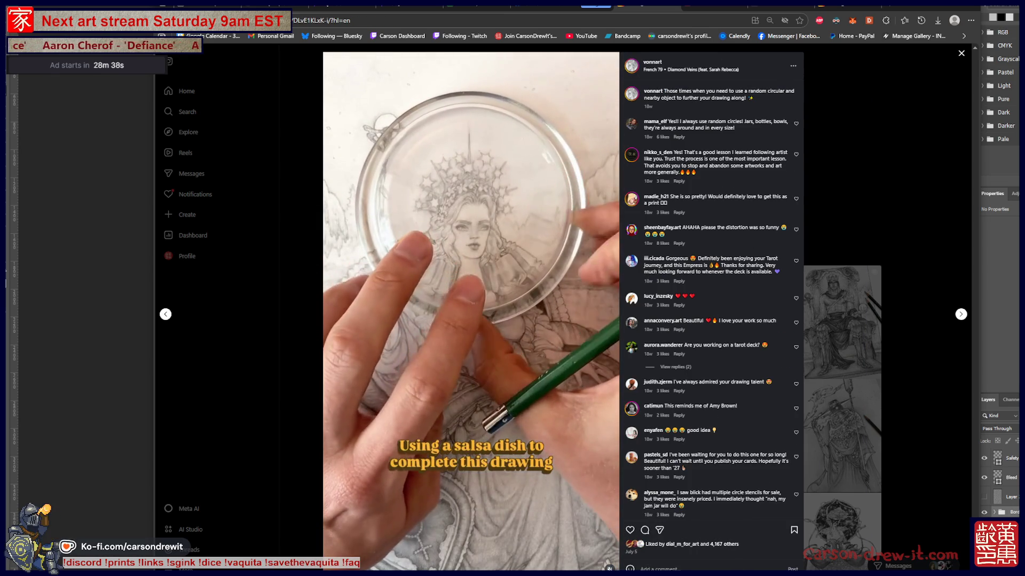
Continue past the butterfly, wedding collage, bell and portrait posts to the greenhouse ghost sisters drawing.
key(Right)
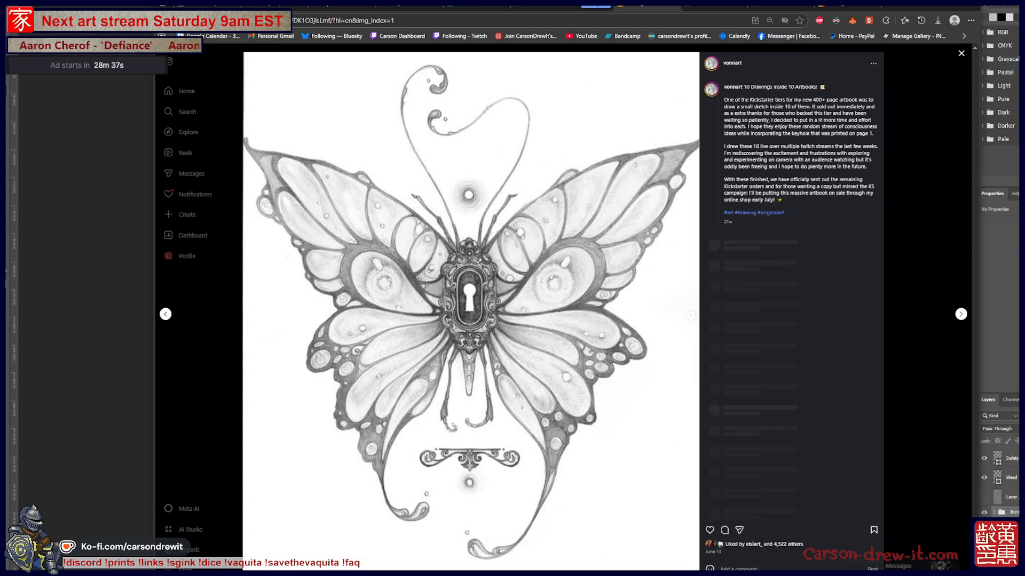
key(Right)
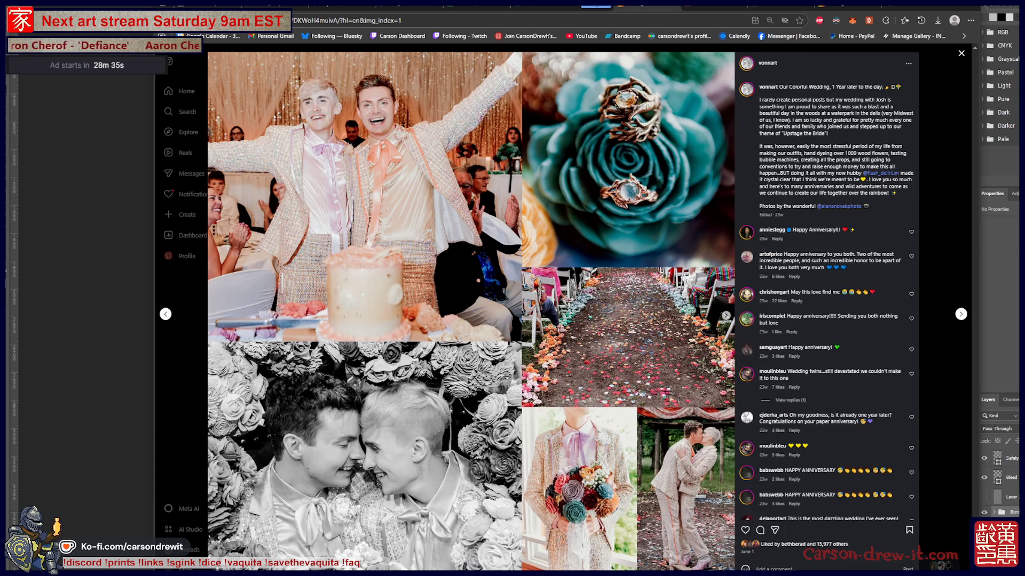
key(Right)
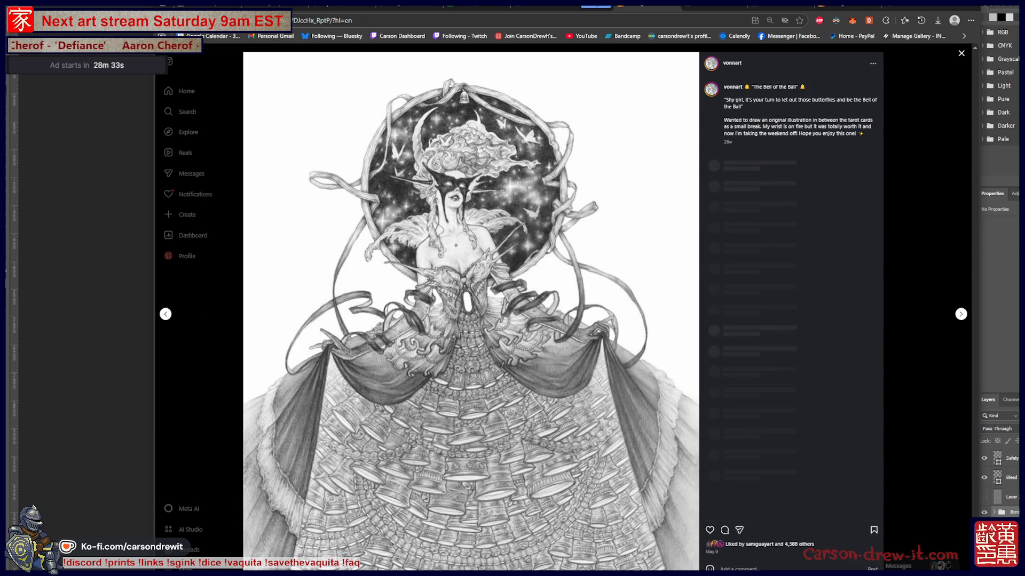
key(Right)
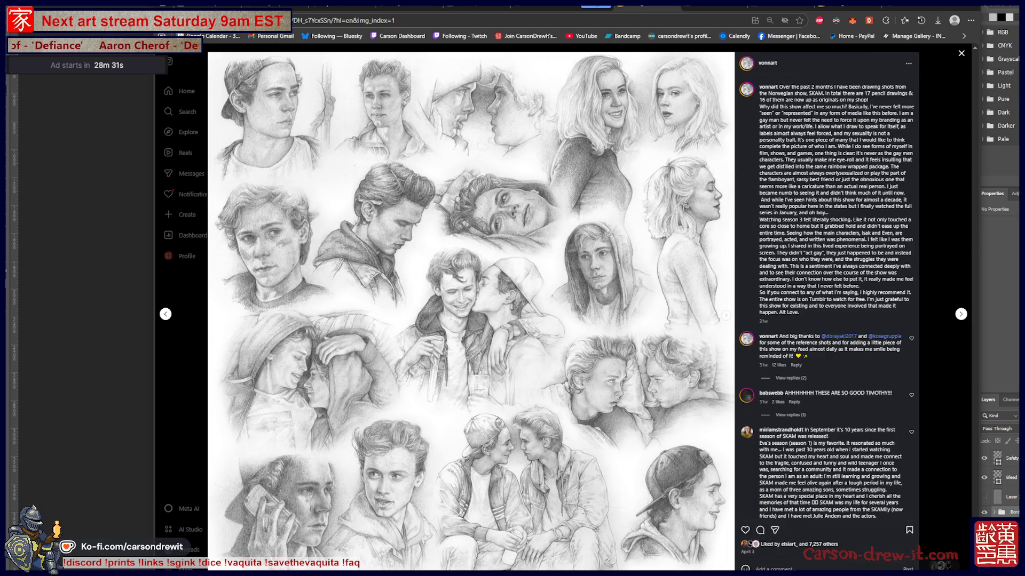
key(Right)
key(Right)
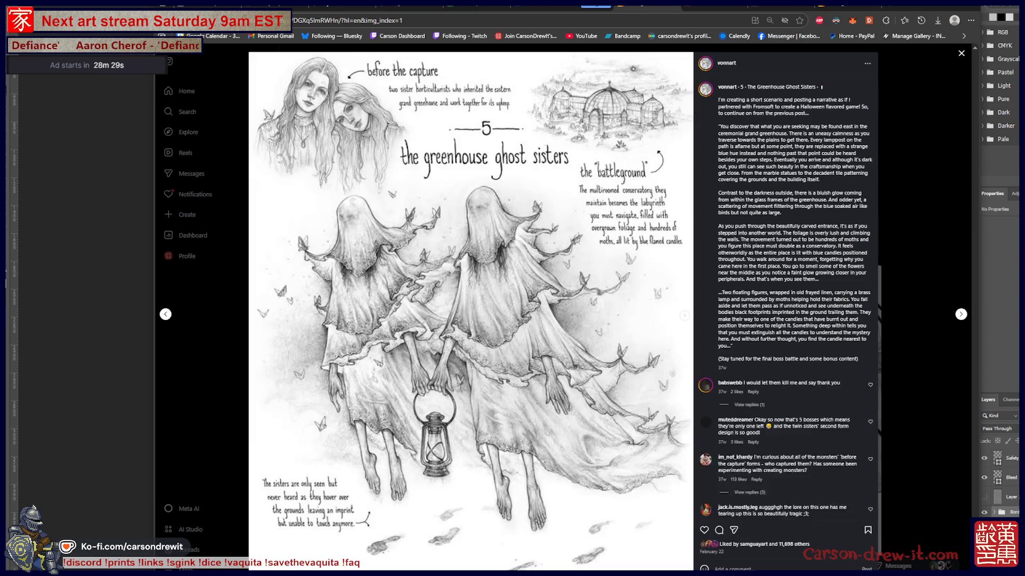
key(Right)
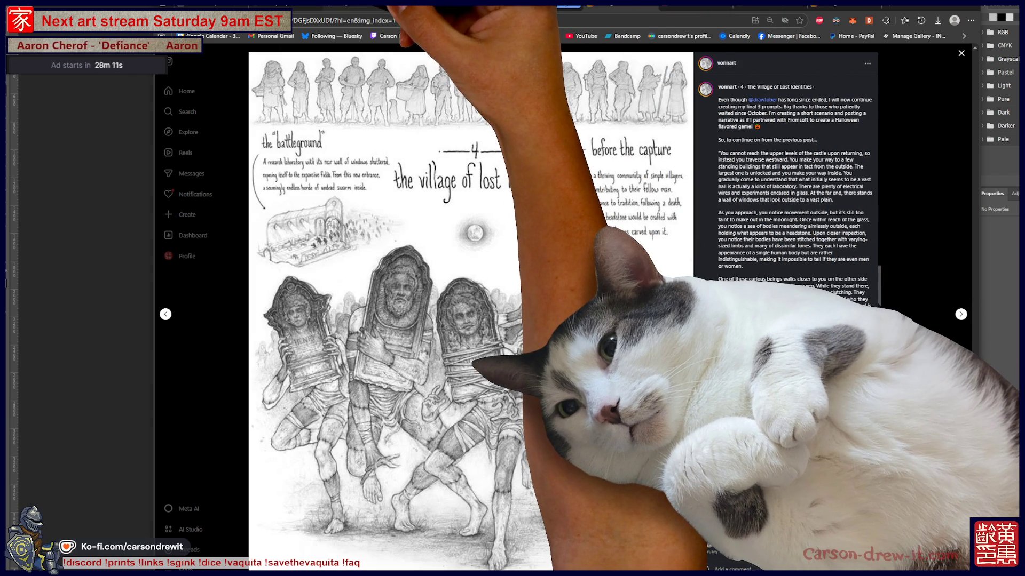
Switch back from Instagram to the tarot card document, where a brush-in-group error appears.
key(alt+Tab)
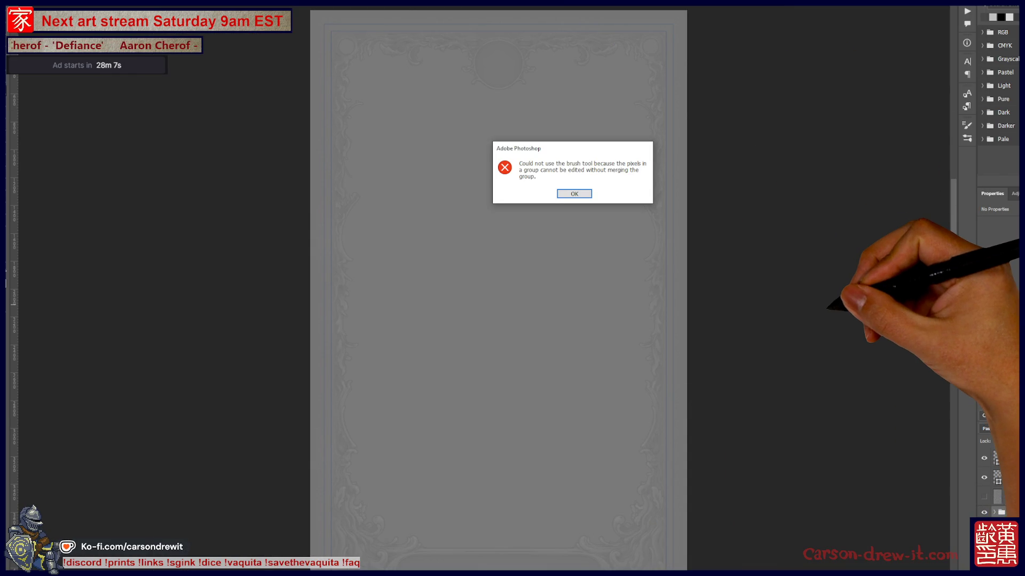
Dismiss the brush error so a pixel layer is active for sketching.
click(574, 194)
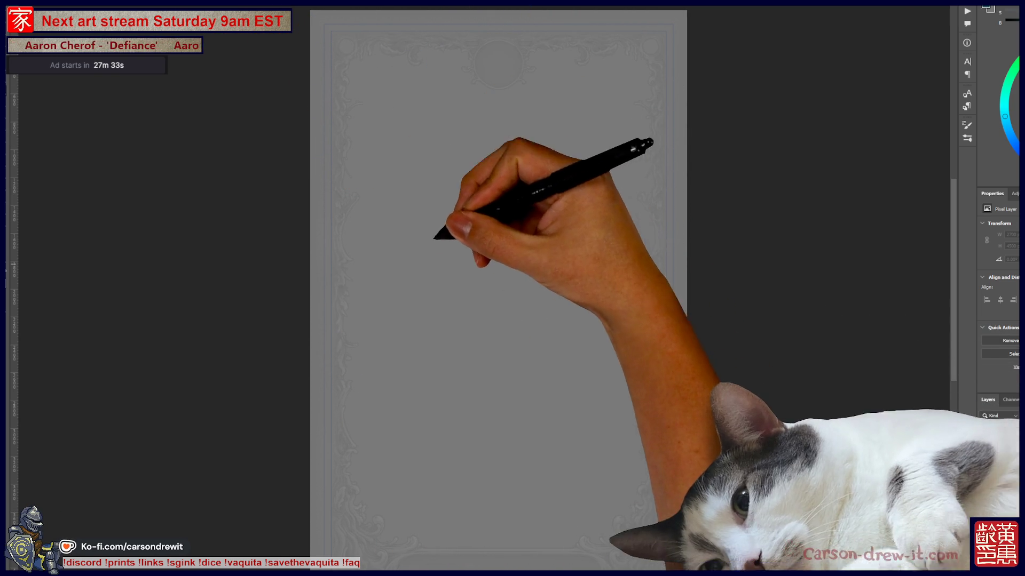
Sketch the goose's neck arc, head loops, body curves and a diagonal background line, undoing misplaced strokes.
drag(449, 258, 490, 144)
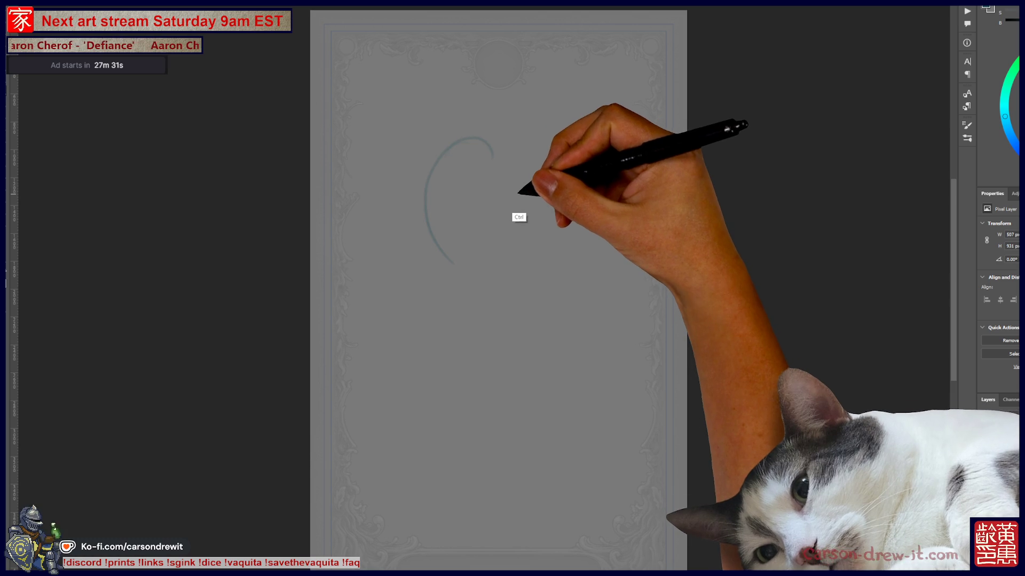
key(ctrl+z)
drag(439, 274, 495, 142)
drag(448, 192, 481, 164)
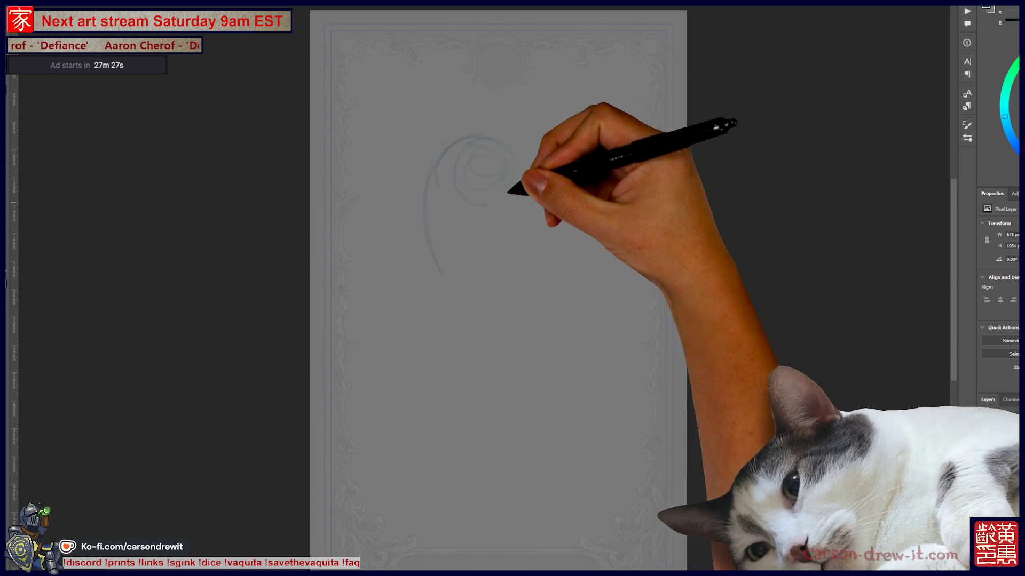
mouse_move(421, 229)
mouse_down()
mouse_move(425, 328)
mouse_move(524, 345)
mouse_up()
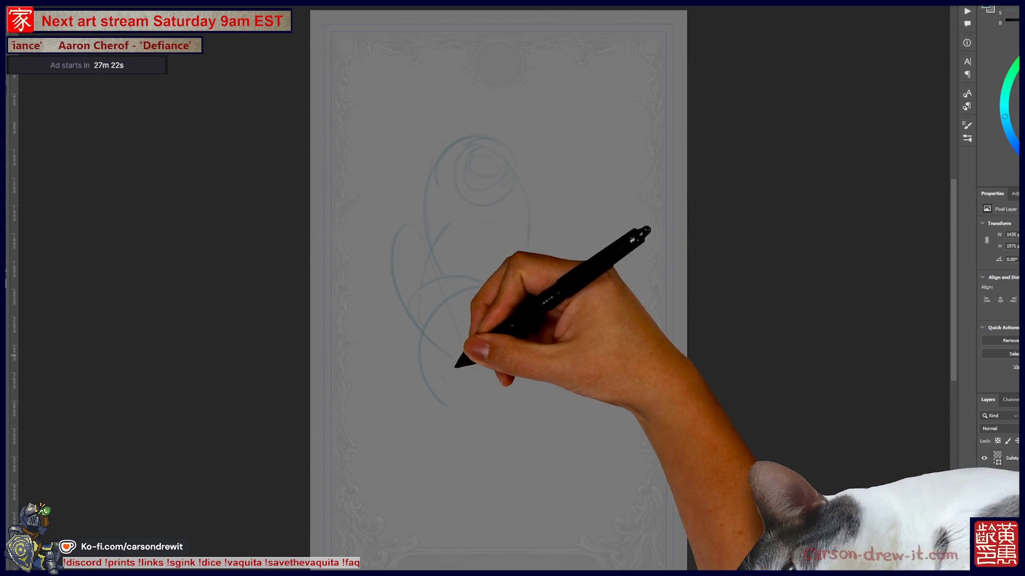
drag(366, 366, 575, 276)
drag(452, 353, 580, 320)
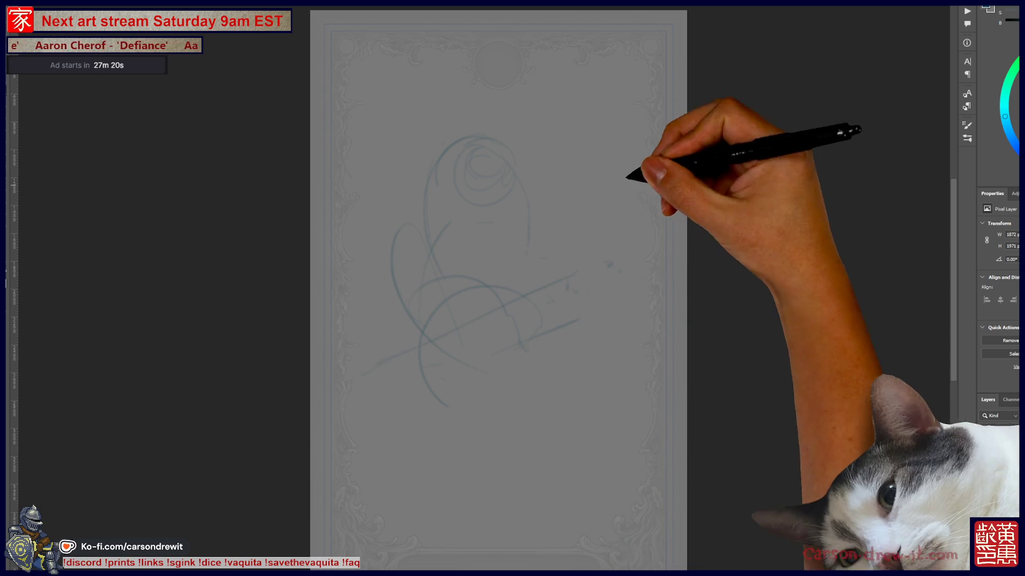
key(ctrl+z)
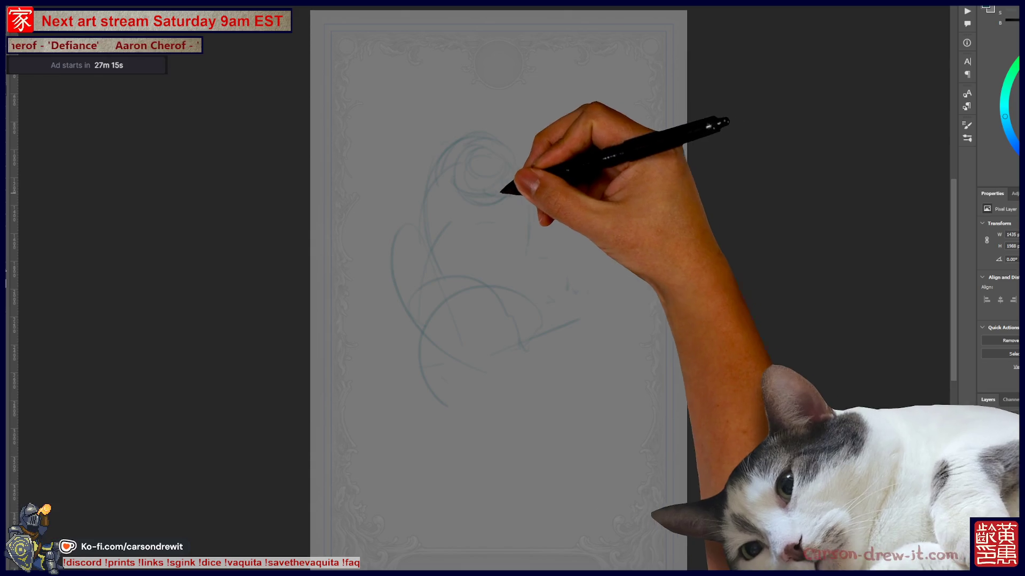
Define the head circles, loop in the lower body and underside, and add a long diagonal with zigzags below.
drag(525, 193, 503, 170)
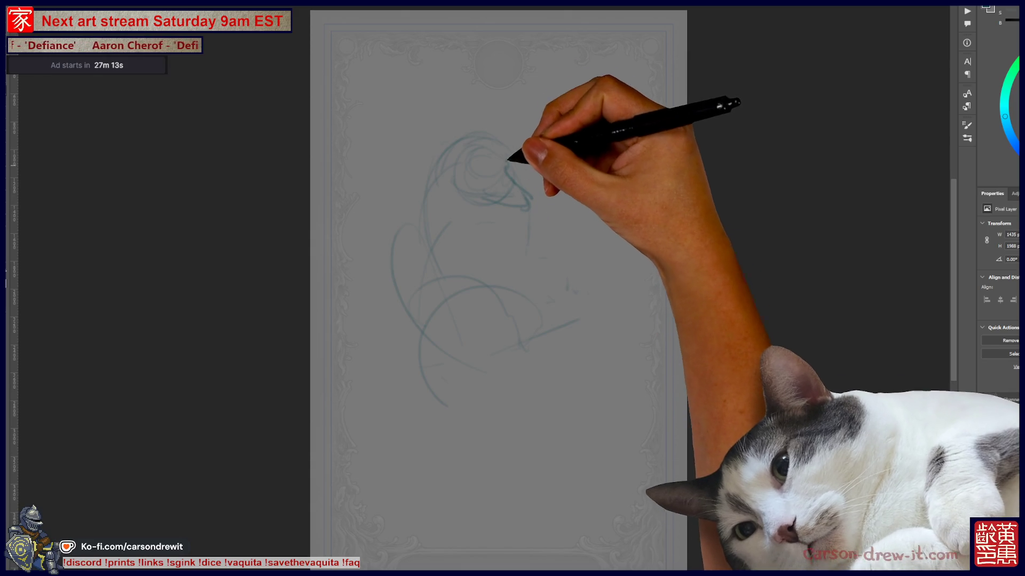
drag(469, 204, 475, 244)
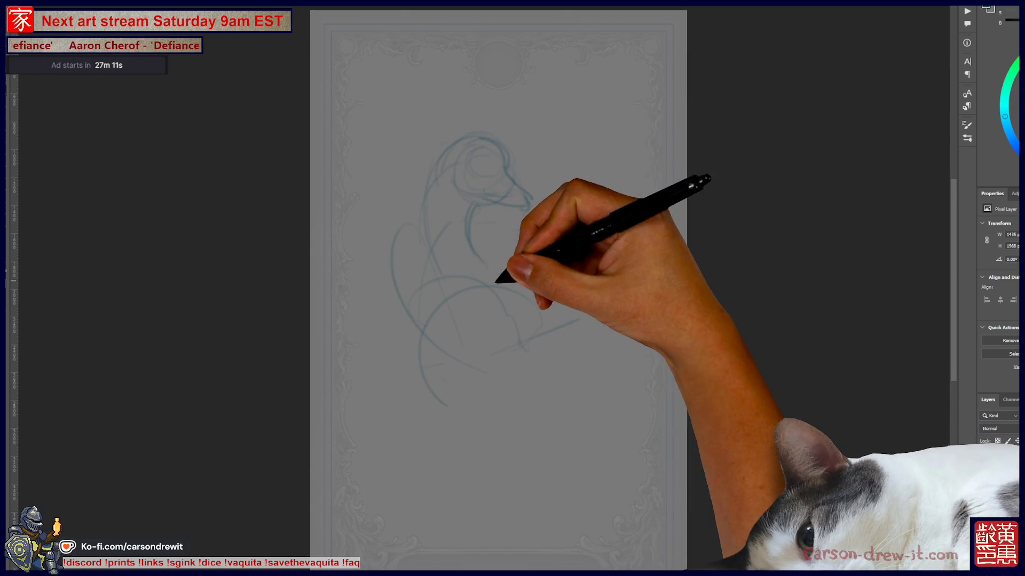
mouse_move(458, 293)
mouse_down()
mouse_move(469, 332)
mouse_move(542, 348)
mouse_up()
drag(480, 380, 538, 367)
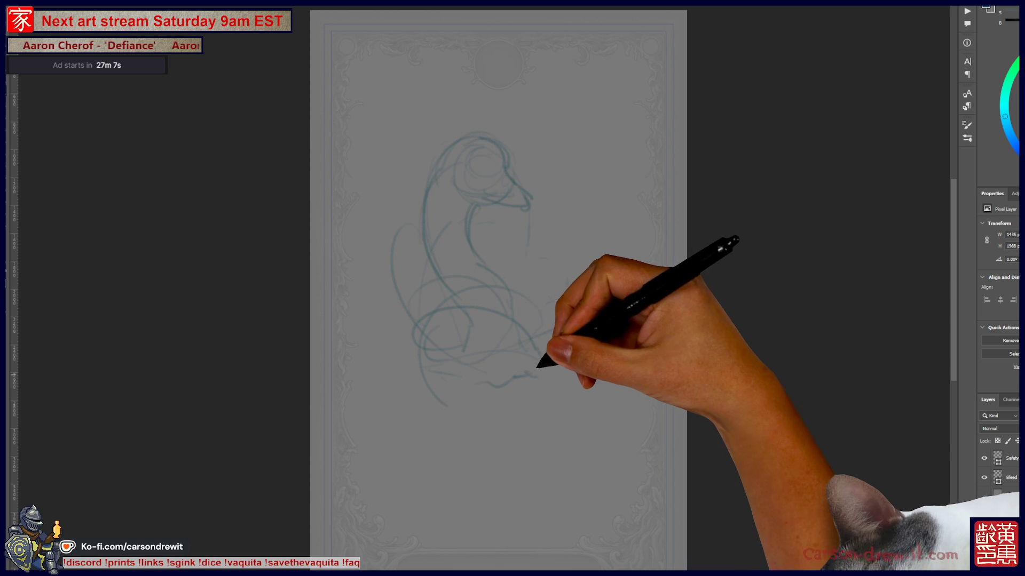
mouse_move(525, 320)
mouse_down()
mouse_move(590, 194)
mouse_move(552, 281)
mouse_up()
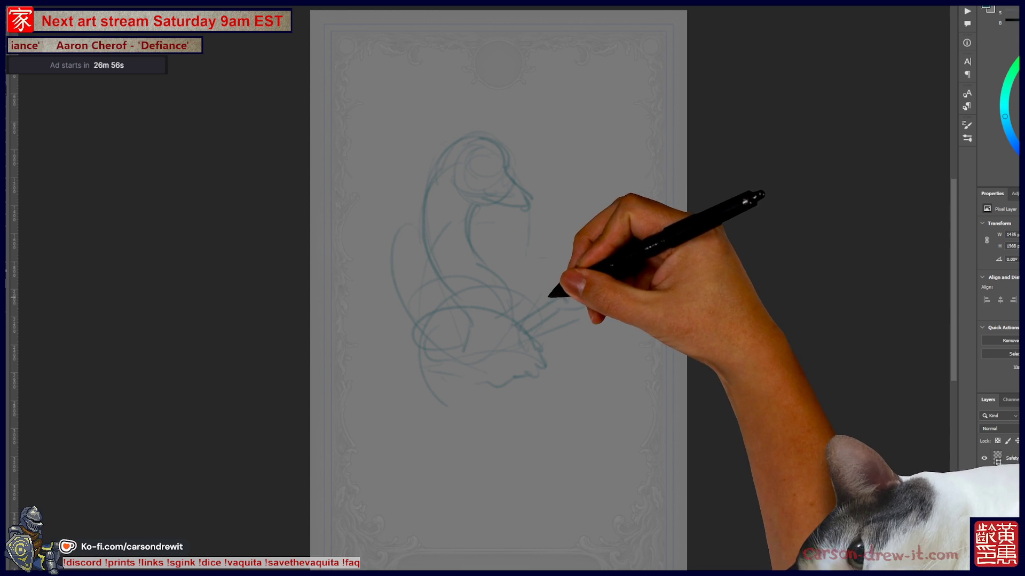
key(ctrl)
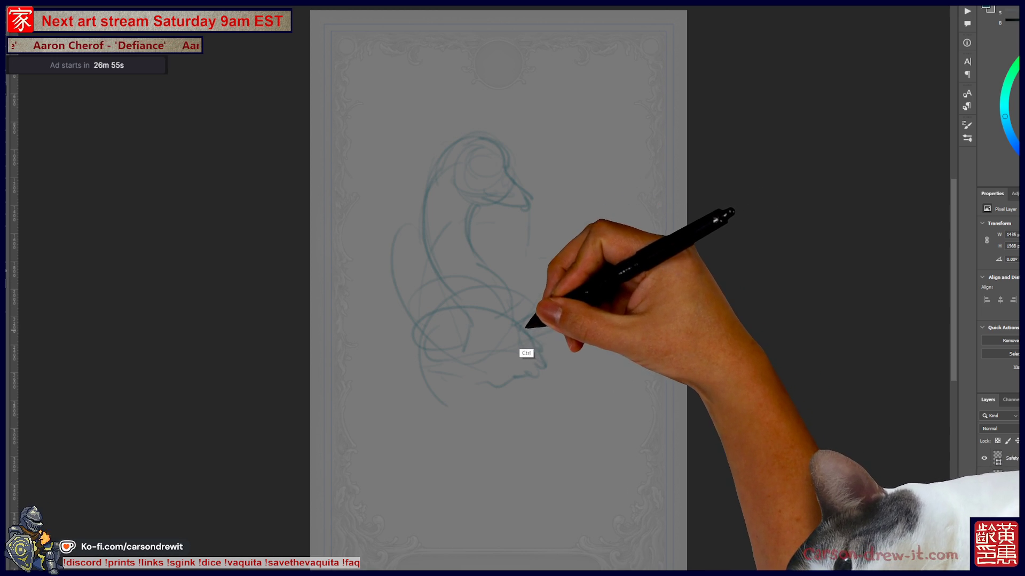
mouse_move(506, 383)
mouse_down()
mouse_move(537, 355)
mouse_move(612, 480)
mouse_up()
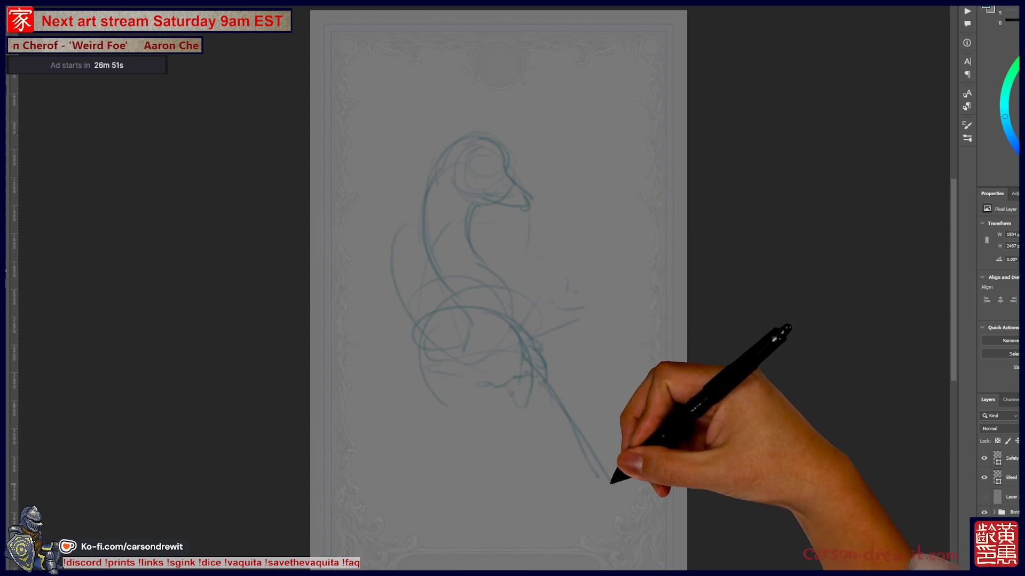
mouse_move(481, 401)
mouse_down()
mouse_move(508, 411)
mouse_move(575, 503)
mouse_move(604, 493)
mouse_up()
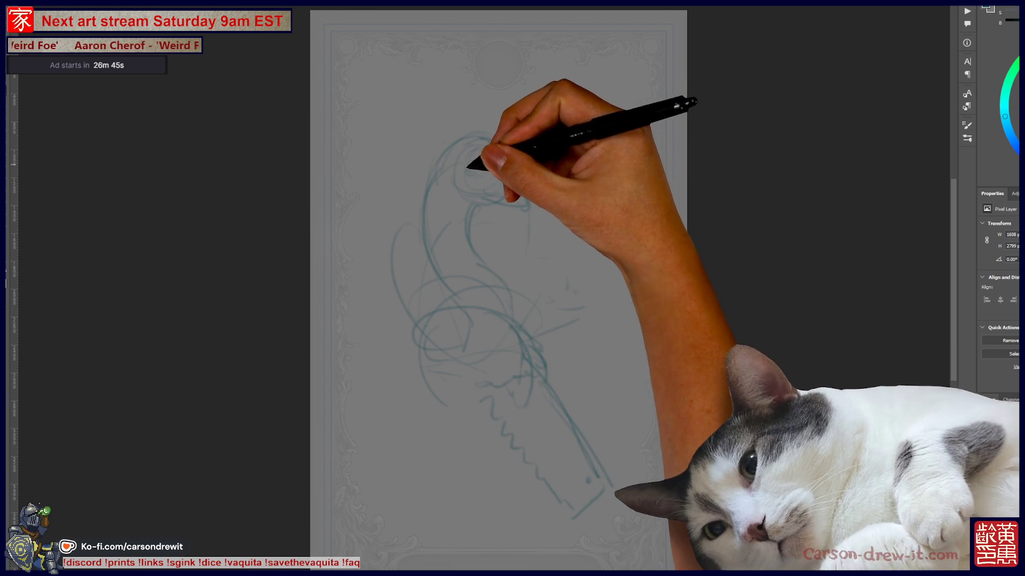
Refine the head and eye, extend the body to the lower left, and add legs, feet, grass marks and a lower-right diagonal.
mouse_move(474, 168)
mouse_down()
mouse_move(513, 141)
mouse_move(456, 141)
mouse_up()
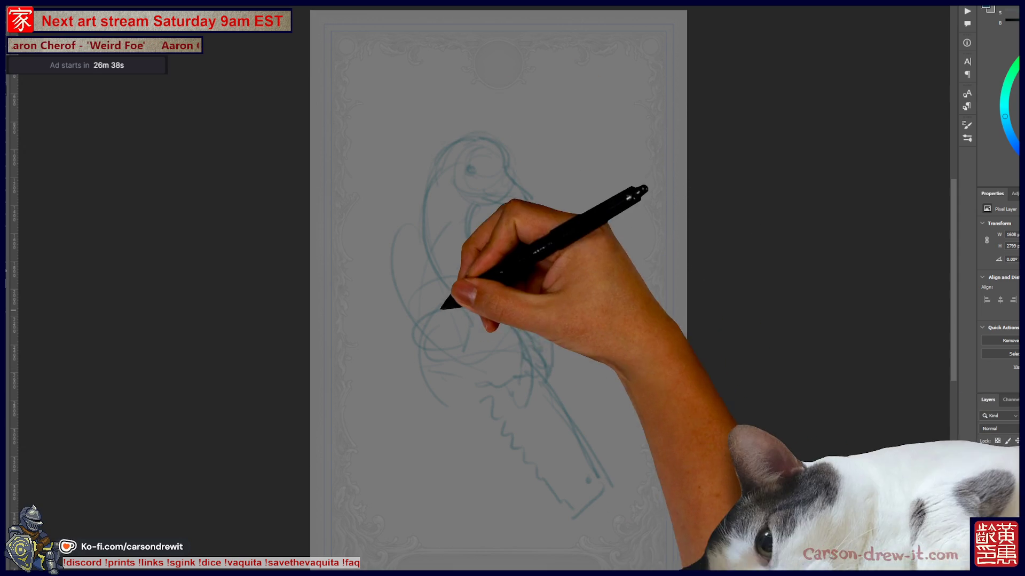
drag(364, 396, 422, 340)
mouse_move(377, 395)
mouse_down()
mouse_move(366, 401)
mouse_move(457, 428)
mouse_up()
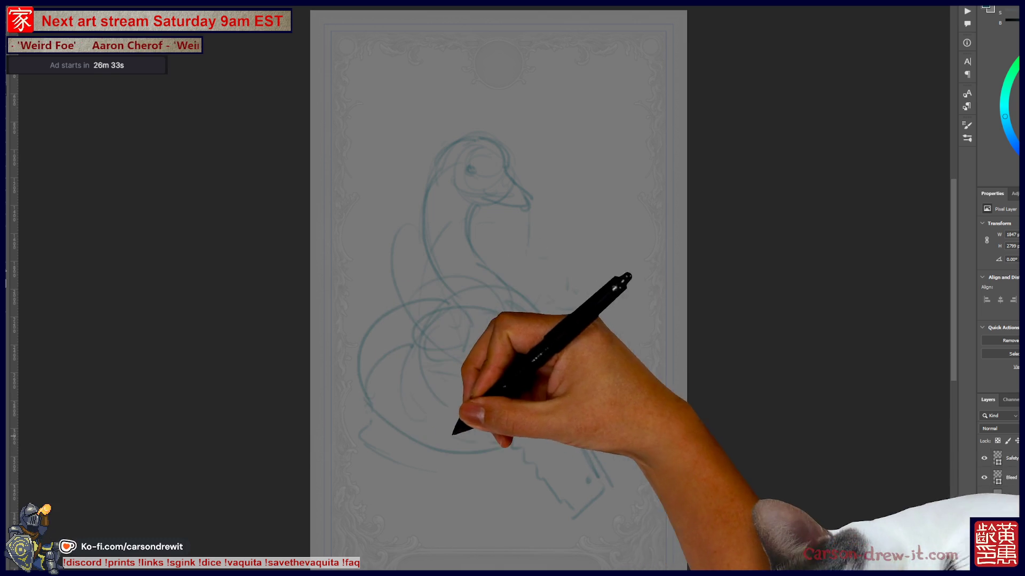
drag(386, 410, 451, 422)
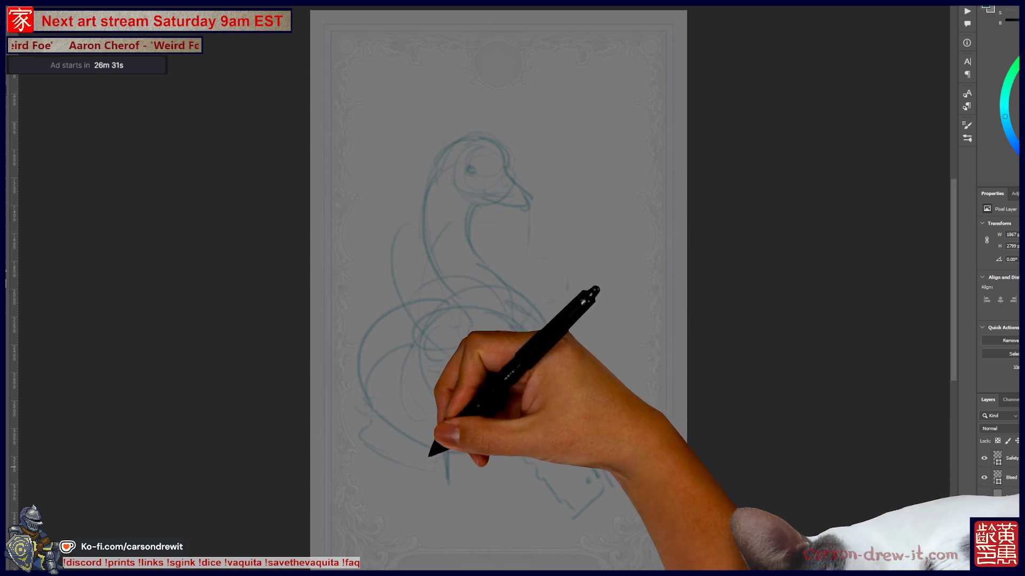
mouse_move(430, 473)
mouse_down()
mouse_move(448, 485)
mouse_move(499, 481)
mouse_move(500, 446)
mouse_move(494, 458)
mouse_up()
drag(529, 340, 613, 480)
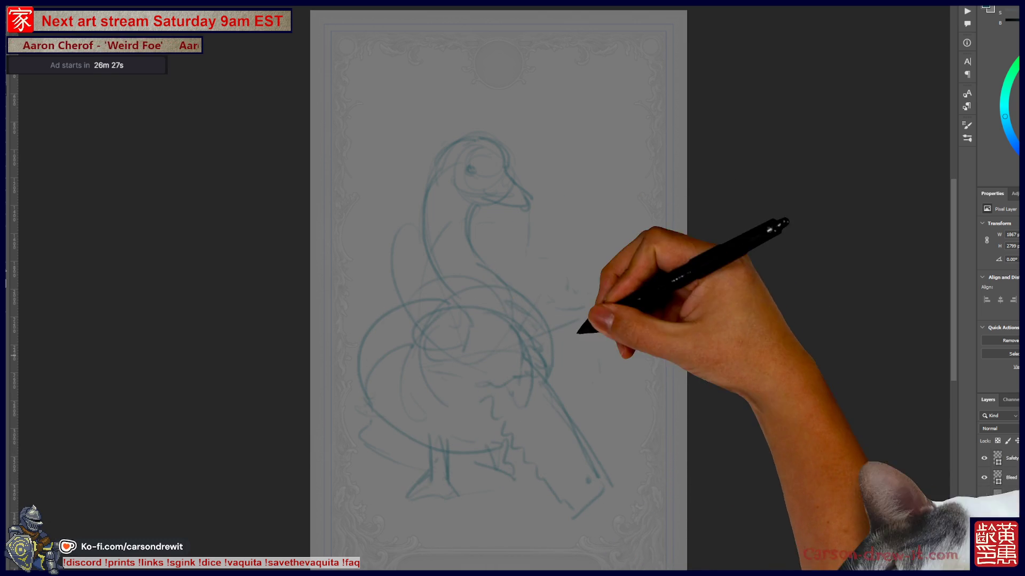
Add grass marks near the legs and long diagonal and near-vertical background lines down the right side.
drag(583, 327, 597, 276)
drag(621, 56, 560, 240)
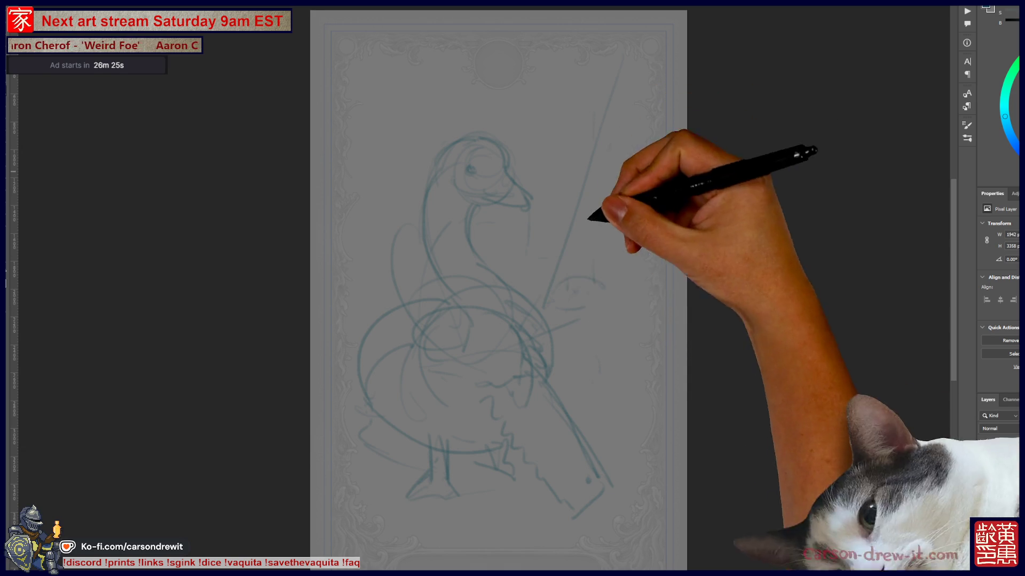
drag(597, 324, 576, 377)
drag(605, 297, 590, 389)
drag(653, 160, 580, 376)
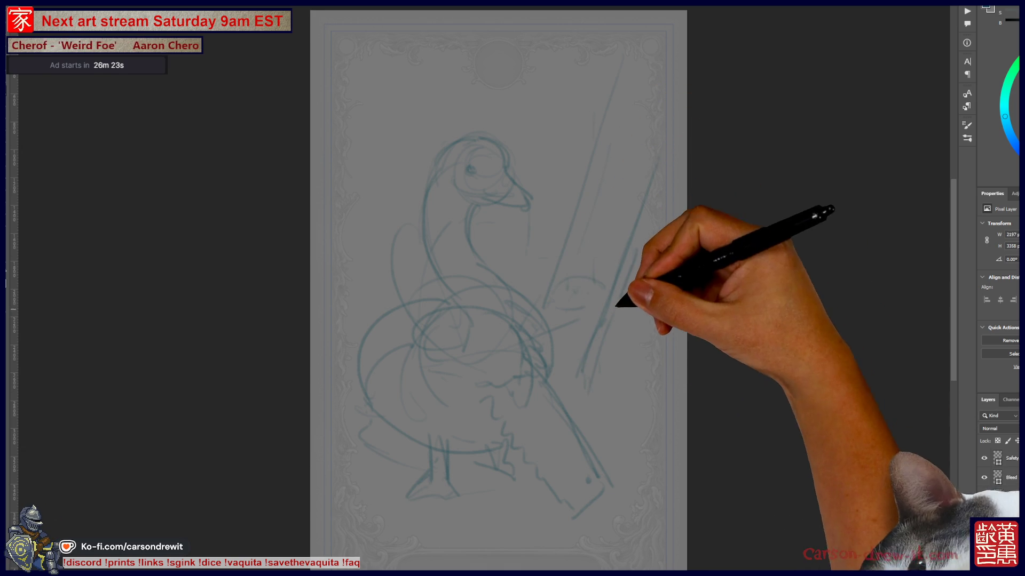
drag(627, 260, 604, 440)
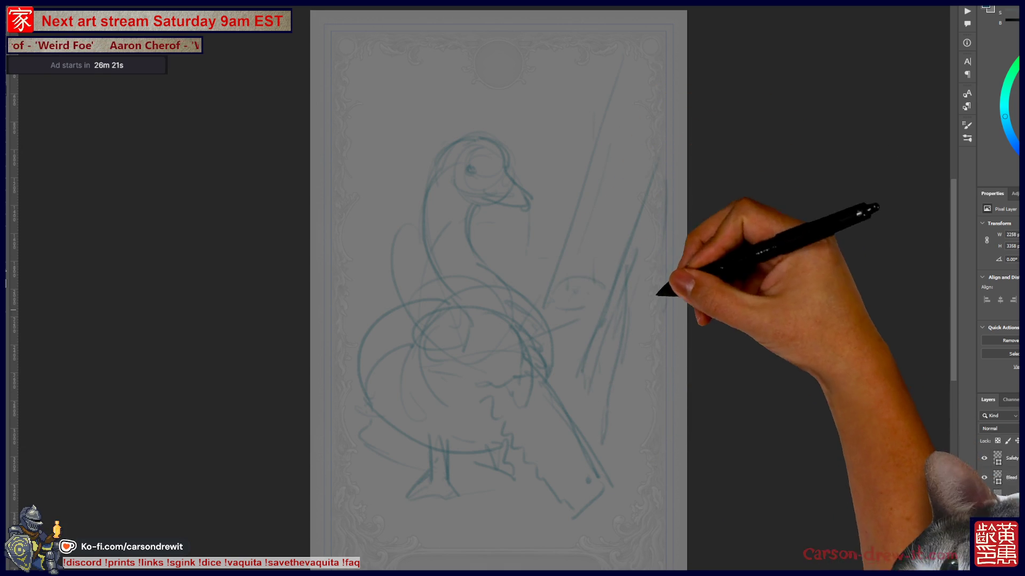
drag(536, 62, 548, 240)
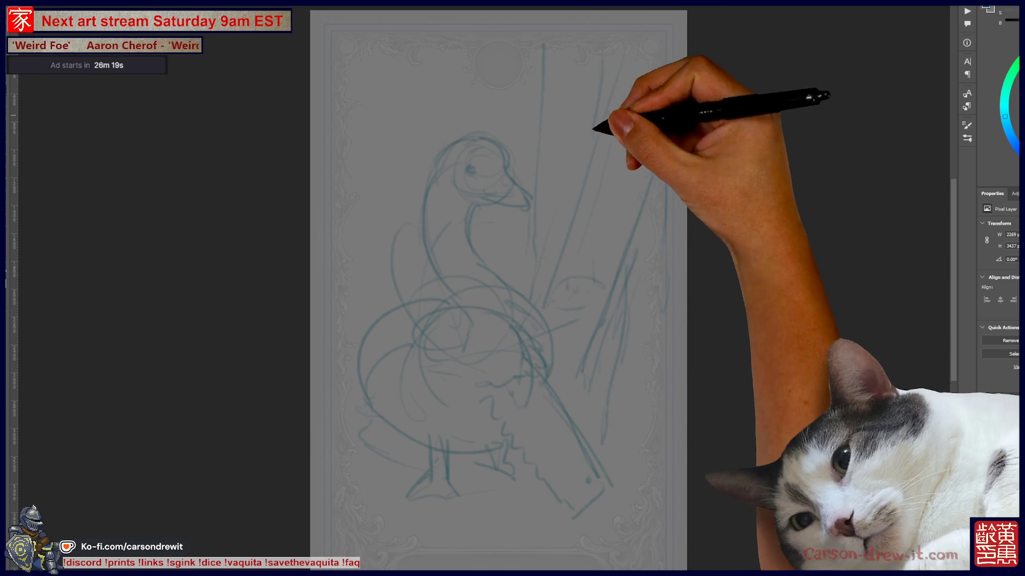
Add background lines at top left and bottom, then undo three unwanted strokes.
drag(423, 76, 442, 116)
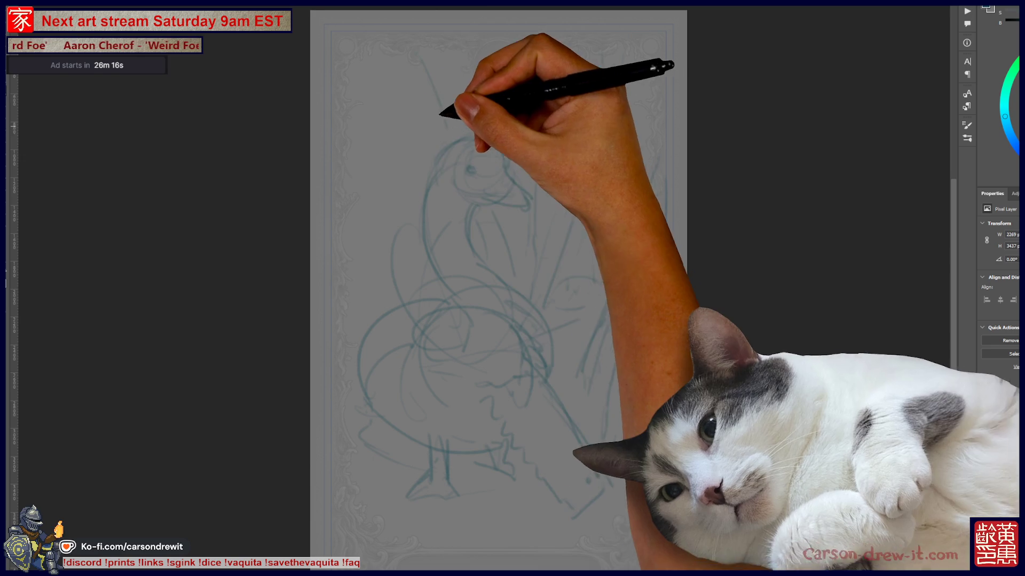
drag(335, 100, 366, 157)
mouse_move(352, 448)
mouse_down()
mouse_move(474, 506)
mouse_move(549, 508)
mouse_up()
drag(608, 480, 569, 412)
key(ctrl+z)
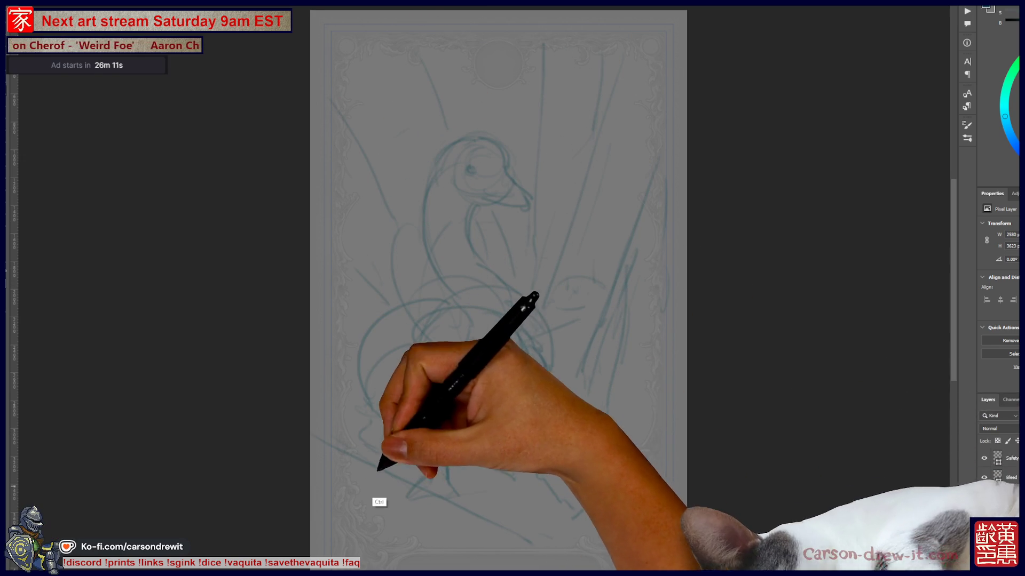
key(ctrl+z)
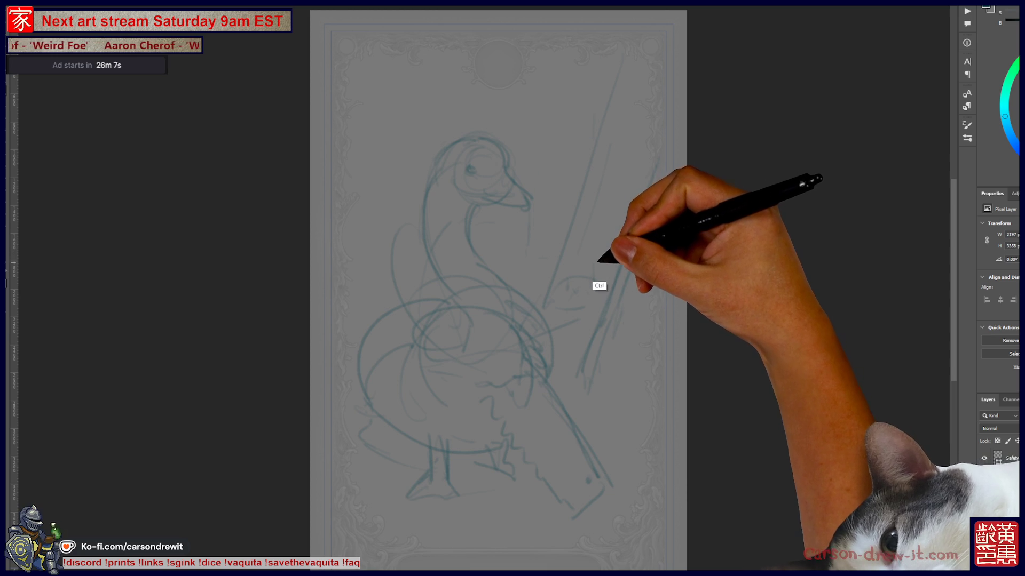
key(ctrl+z)
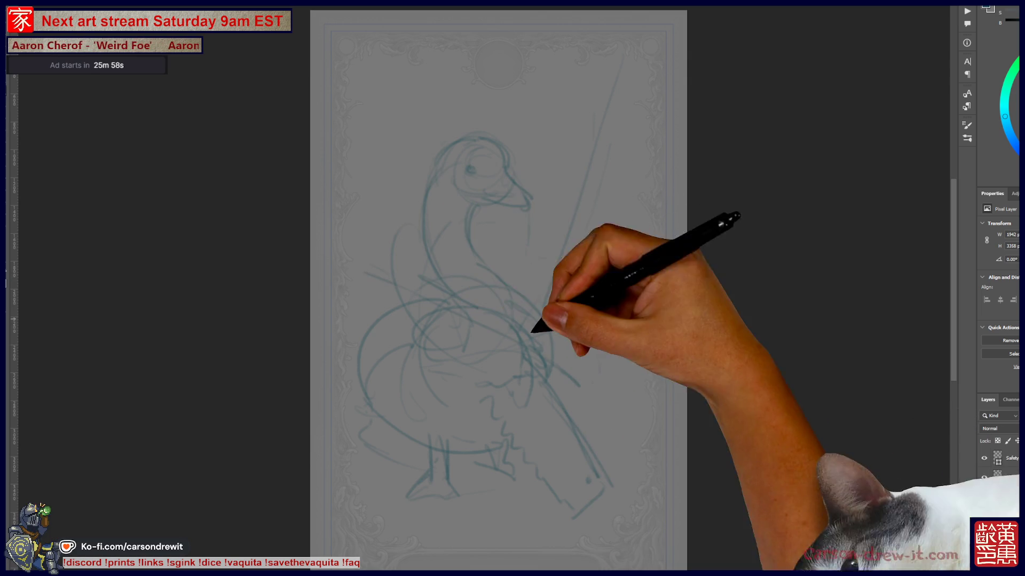
Rough in a gripping shape at the goose's left side and start a pointed shape right of the staff.
drag(373, 228, 376, 275)
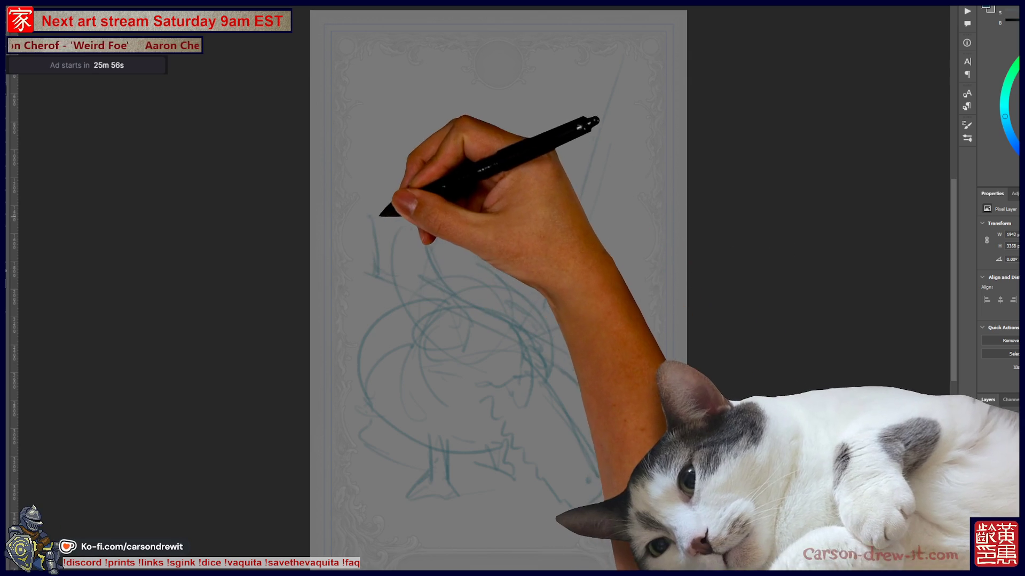
drag(368, 215, 408, 218)
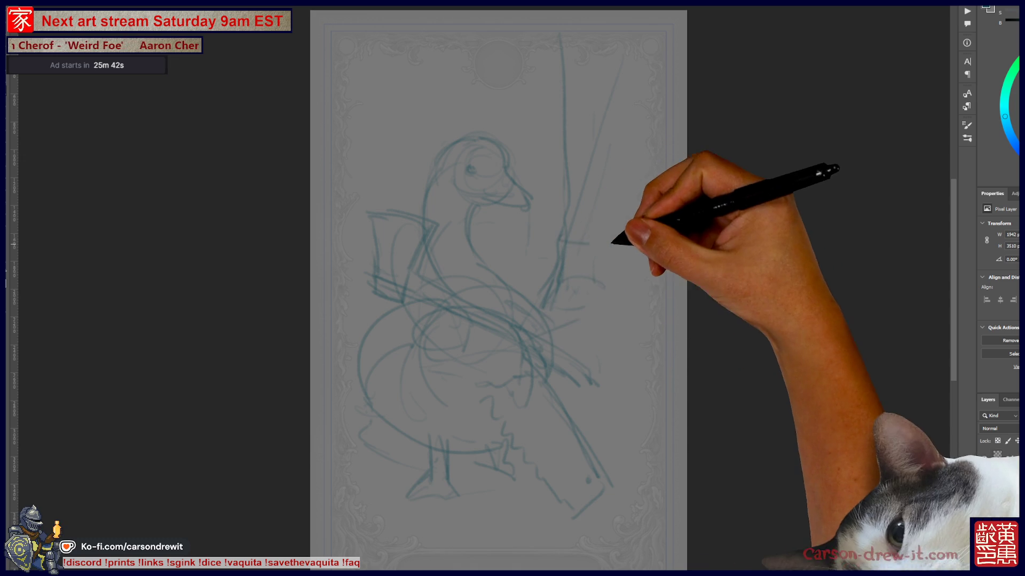
drag(564, 225, 632, 236)
Draw and hatch the pointed wedge right of the staff and add vertical lines along the right card edge.
drag(552, 258, 633, 260)
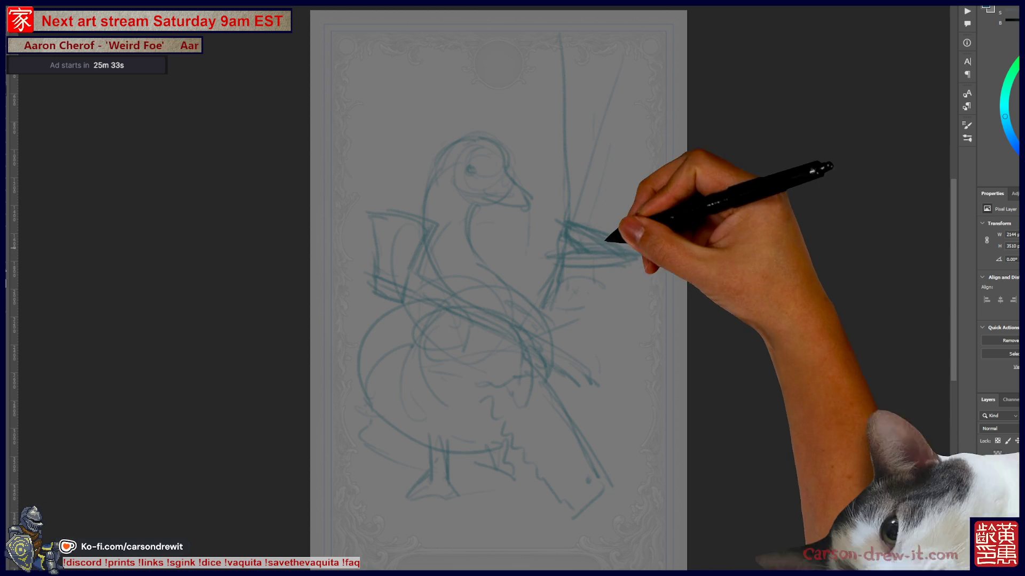
drag(632, 244, 560, 256)
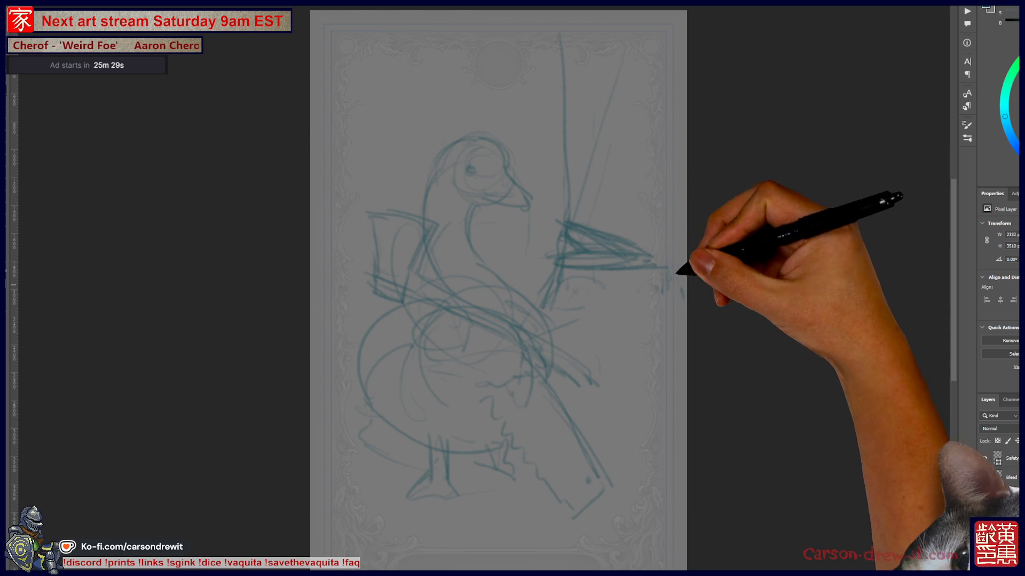
drag(649, 28, 660, 240)
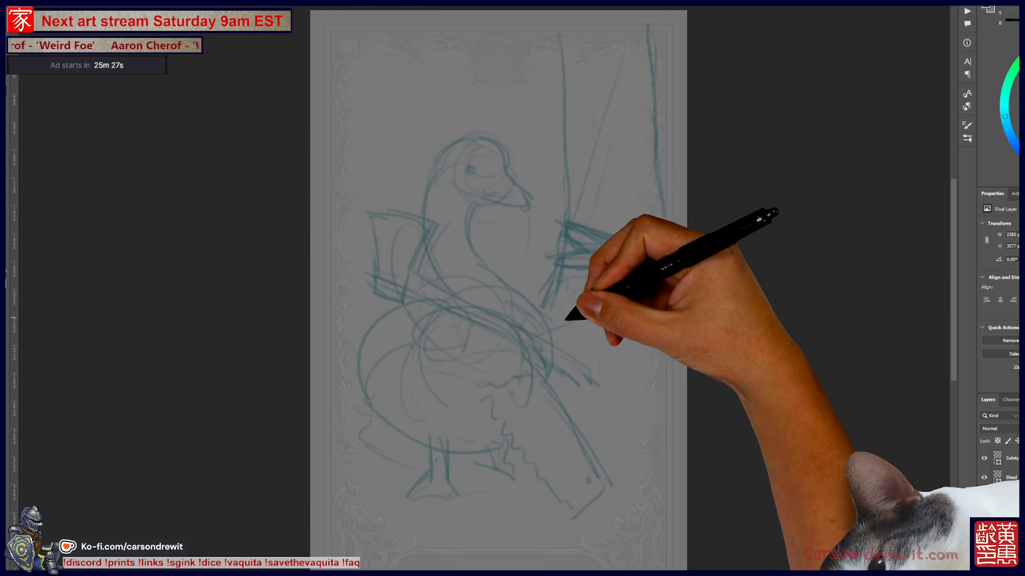
mouse_move(578, 334)
mouse_down()
mouse_move(633, 343)
mouse_move(684, 304)
mouse_up()
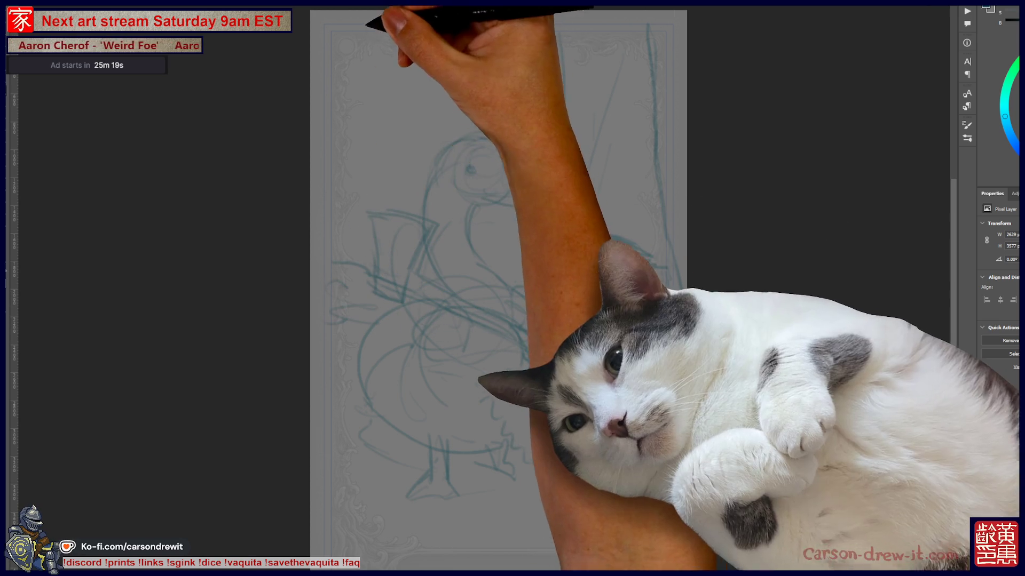
Add more hatching to the wedge, a vertical stroke by the staff, and long diagonals near the bottom.
drag(564, 240, 652, 256)
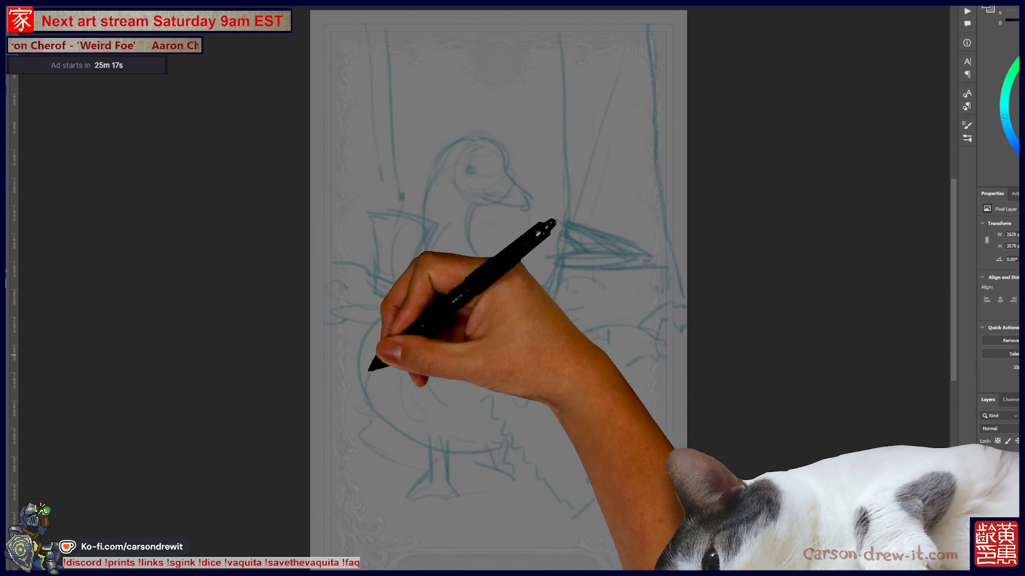
drag(551, 225, 551, 303)
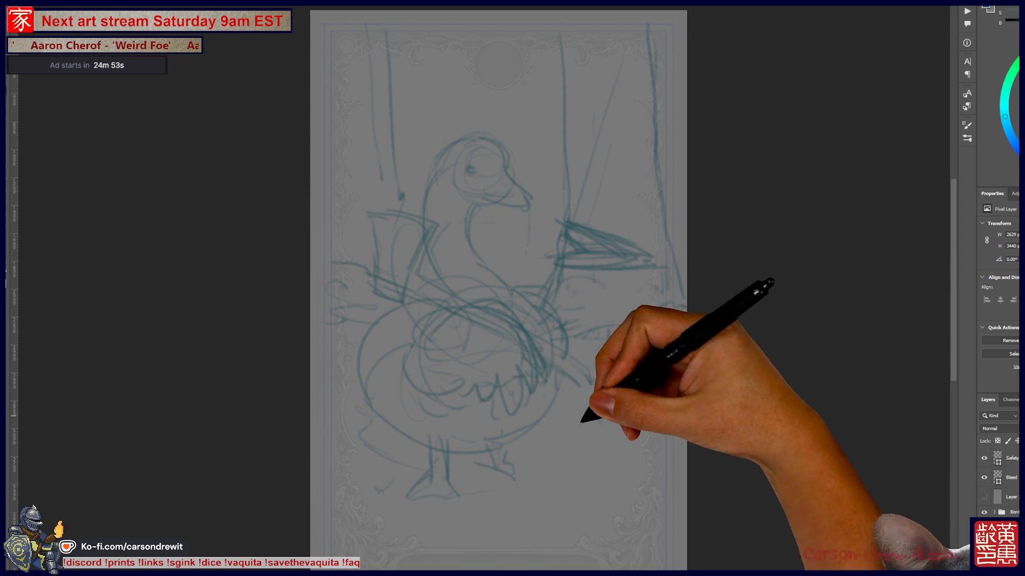
drag(481, 541, 673, 463)
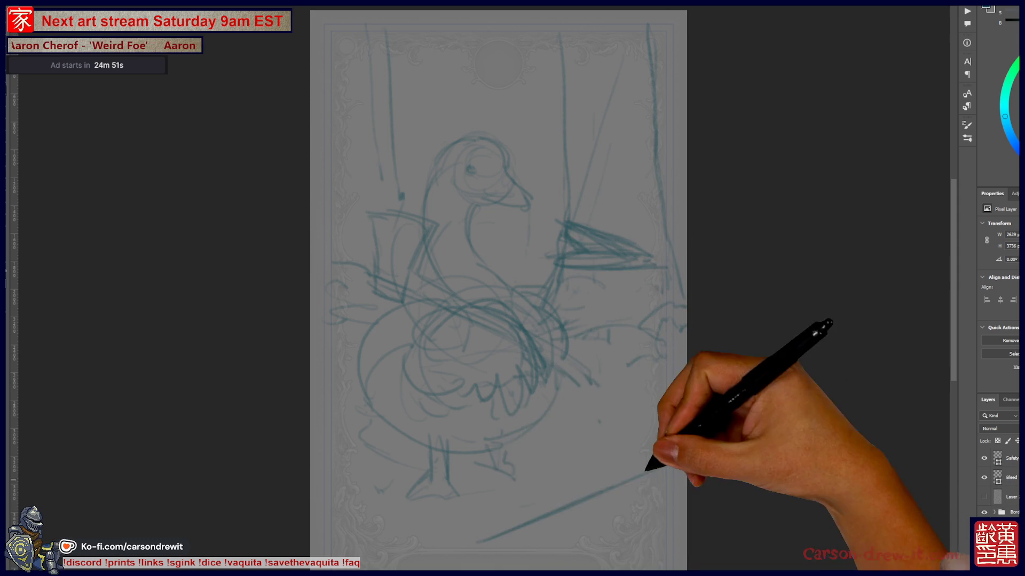
Add long diagonal strokes across the bottom of the card, undoing one.
drag(435, 524, 640, 432)
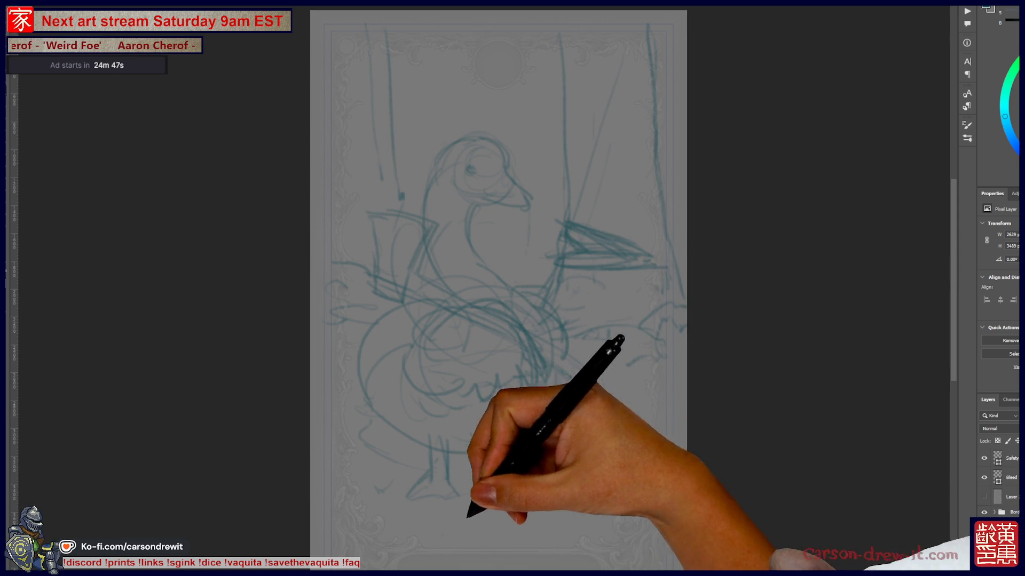
drag(448, 536, 609, 502)
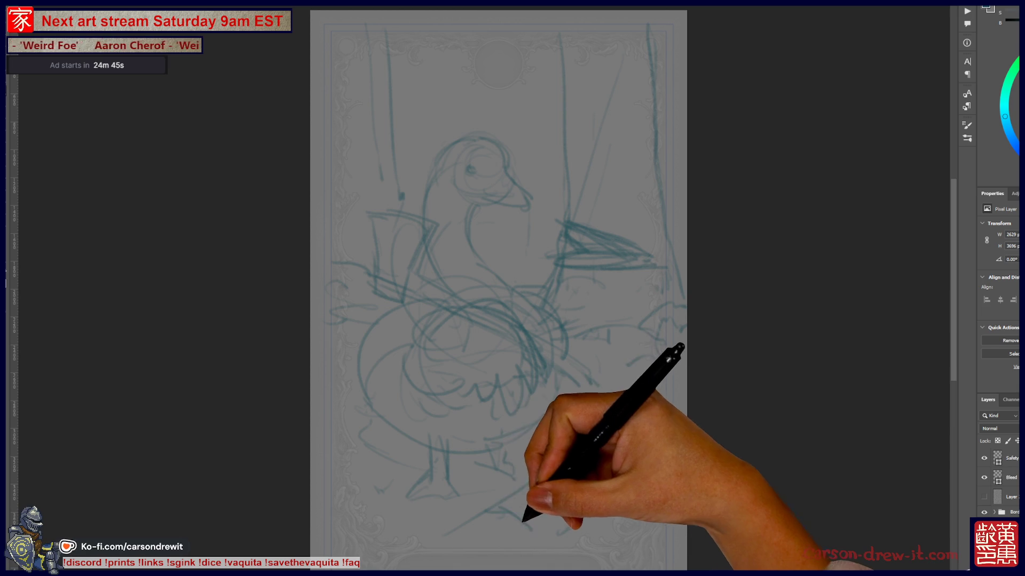
key(ctrl+z)
key(ctrl+z)
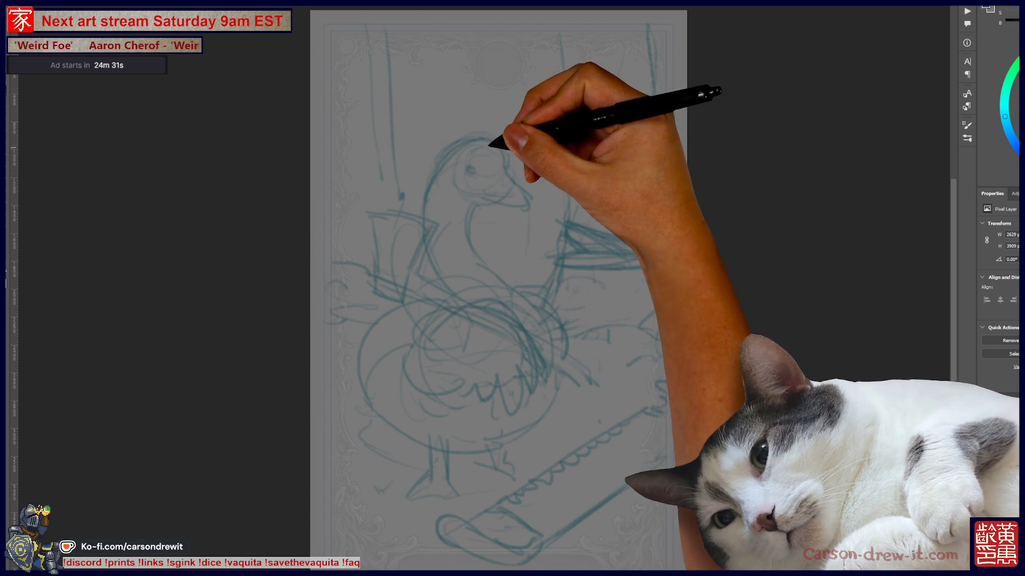
key(ctrl)
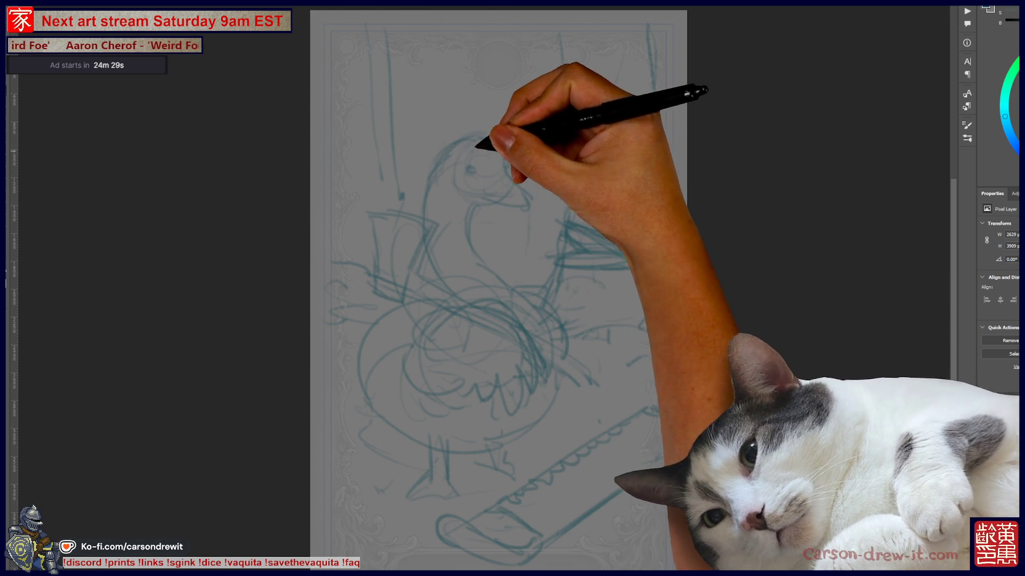
key(ctrl)
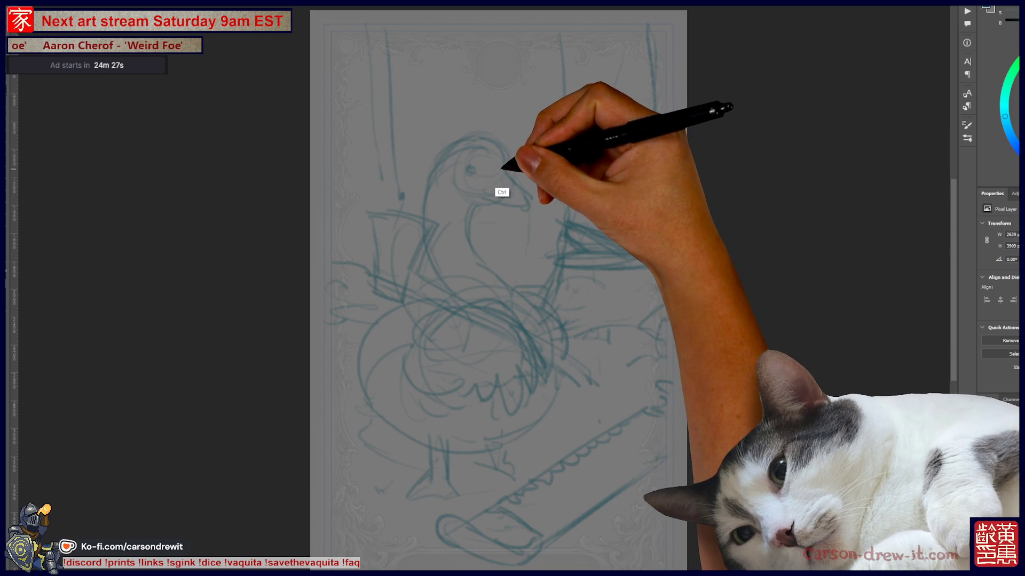
key(ctrl)
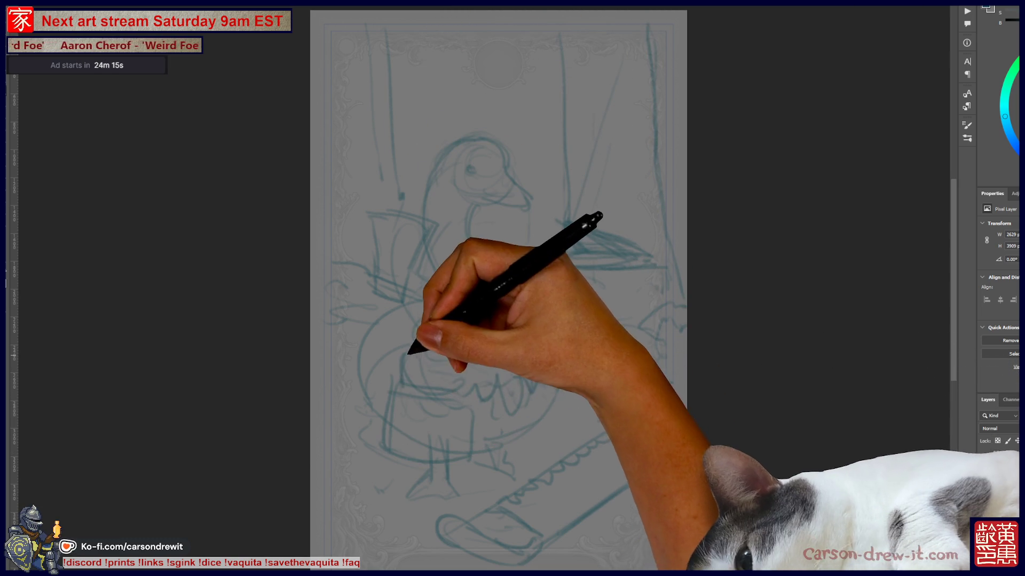
Sketch a box shape on the goose's body and add strokes at the card's lower left.
drag(429, 384, 449, 388)
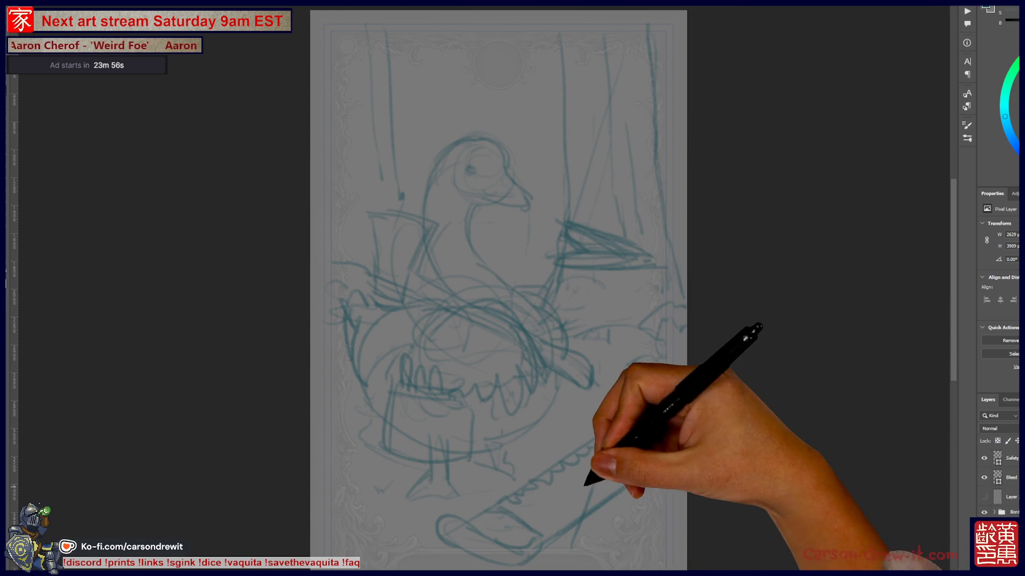
drag(314, 478, 428, 511)
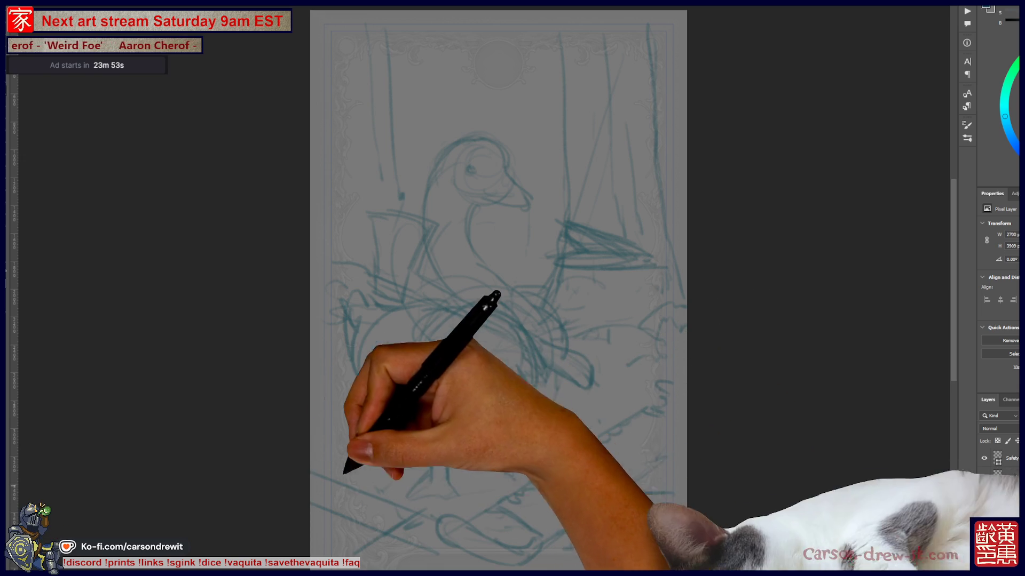
Reinforce the goose's body and bottom lines, then nudge the canvas view.
drag(385, 368, 560, 400)
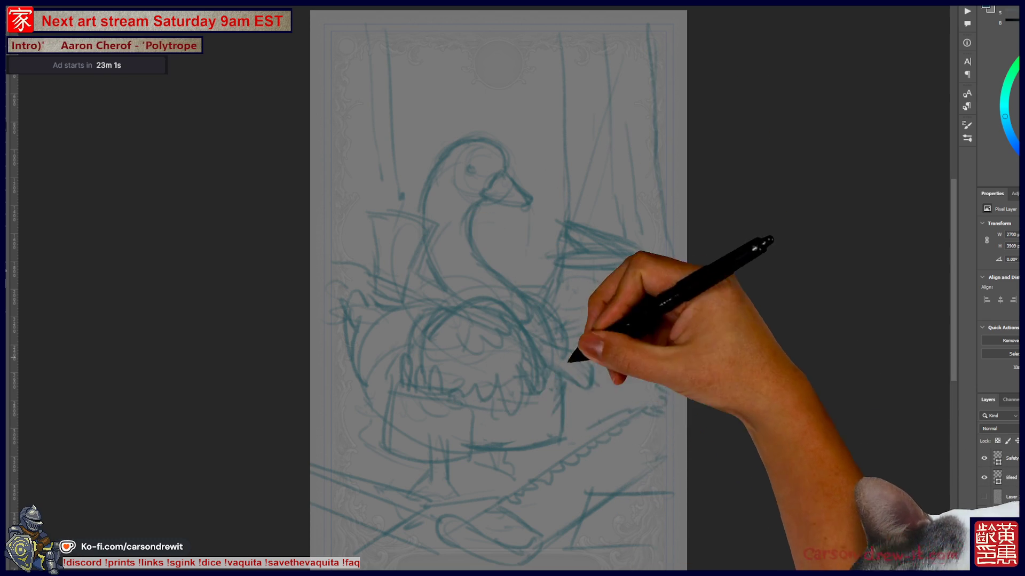
mouse_move(498, 288)
mouse_down()
mouse_move(519, 294)
mouse_move(526, 246)
mouse_move(497, 259)
mouse_up()
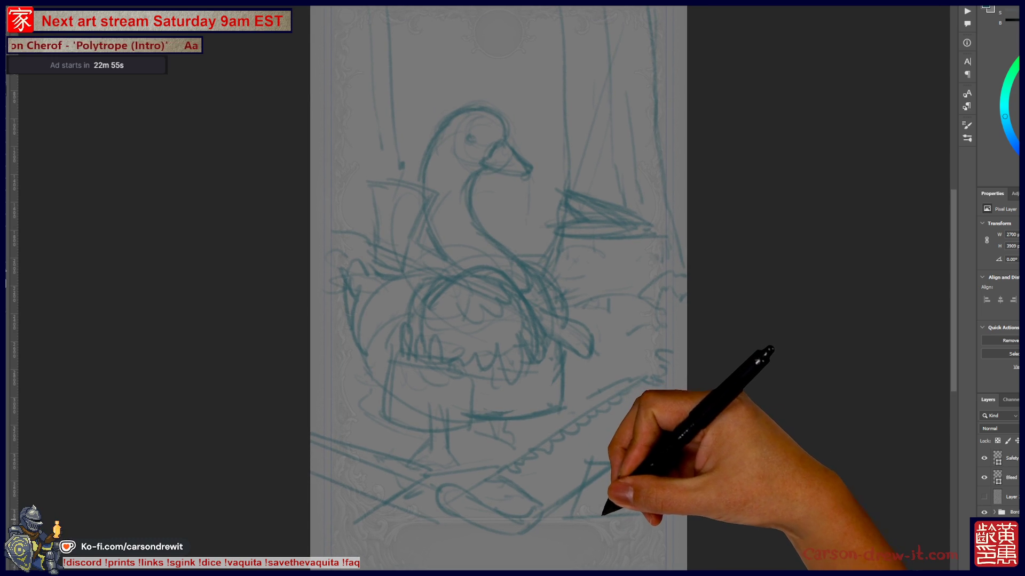
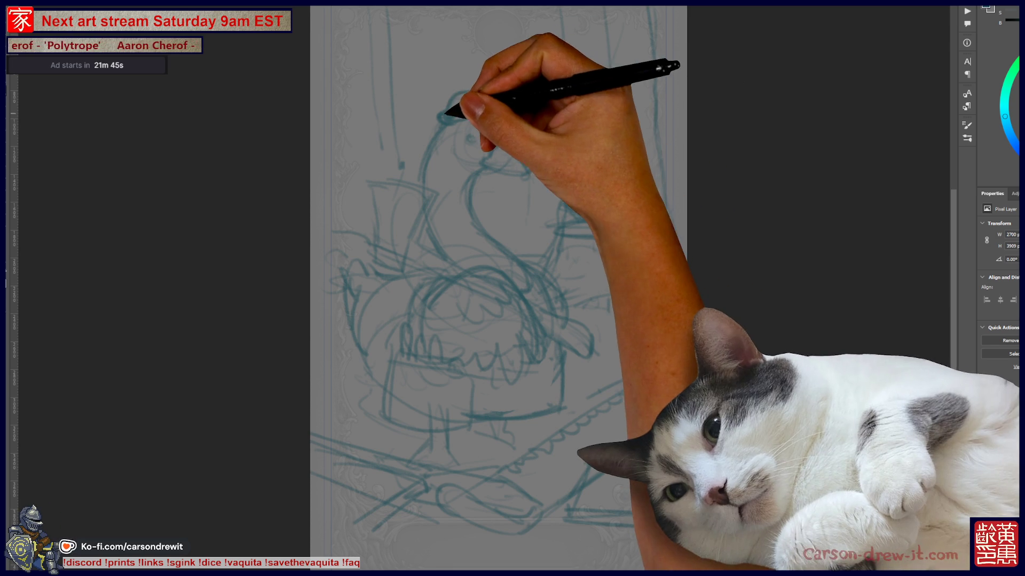
Sketch the round bowler hat with a left brim and the pointed beak on the duck's head.
drag(445, 108, 497, 101)
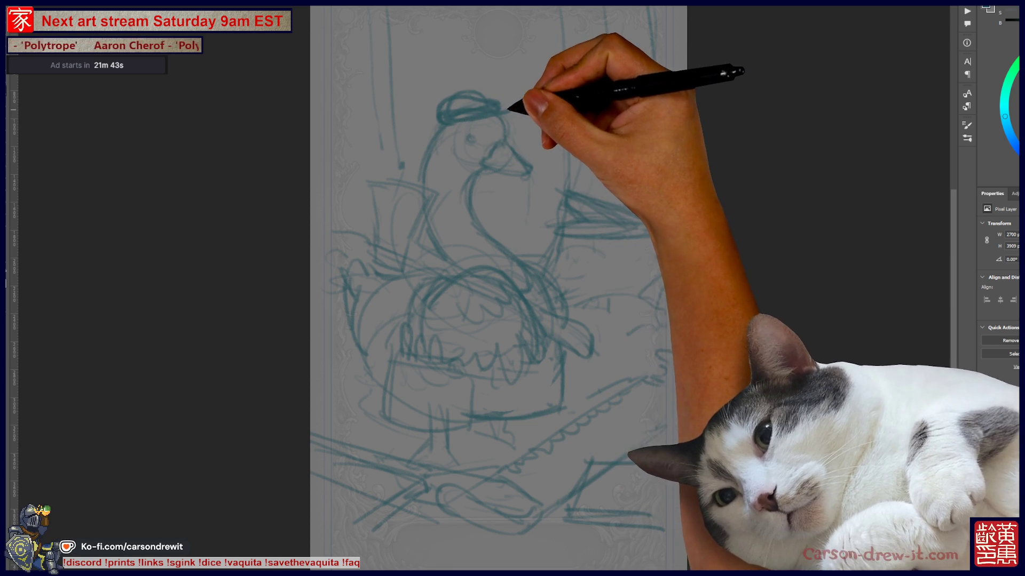
drag(481, 144, 528, 172)
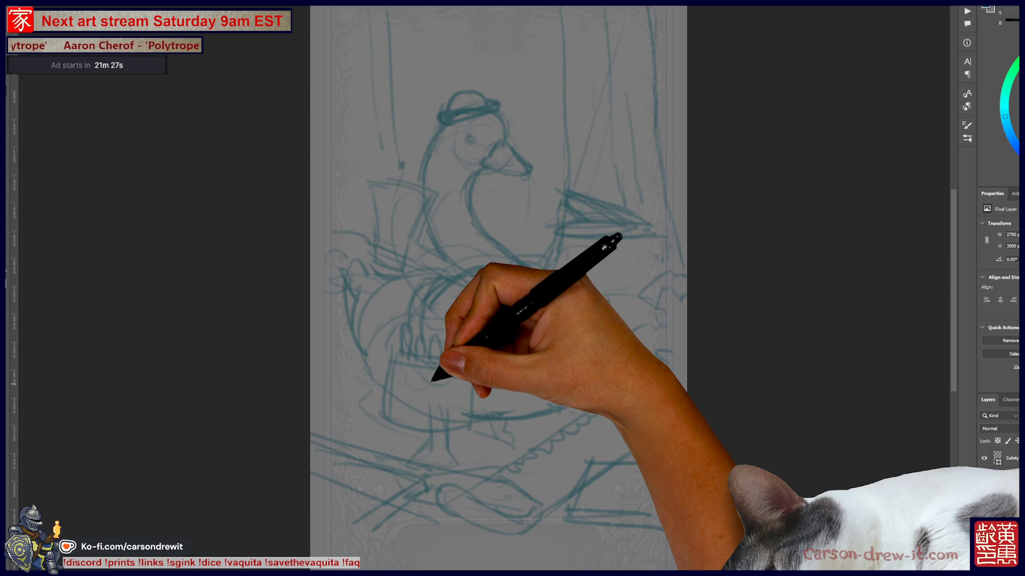
drag(456, 104, 412, 99)
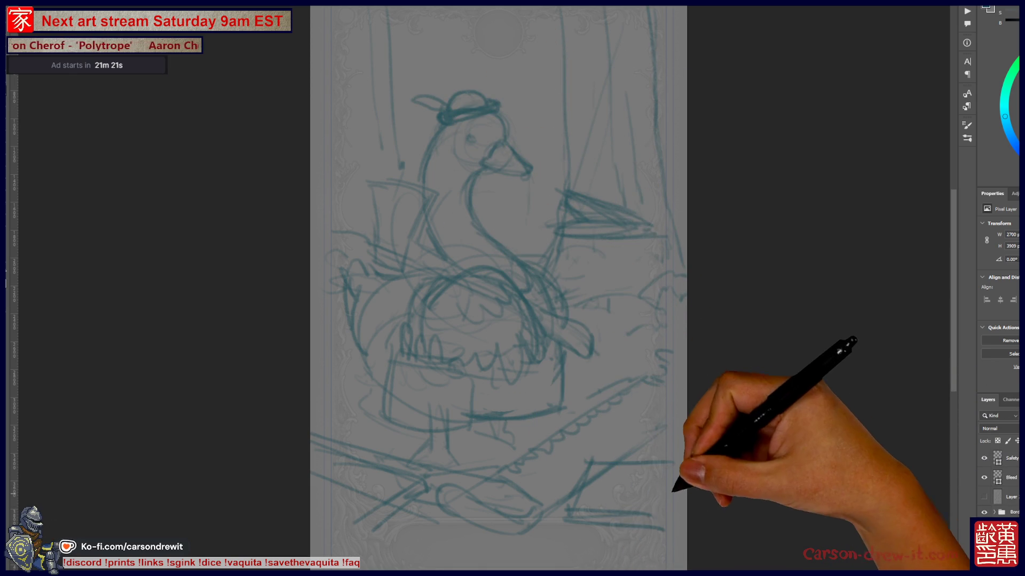
Add scalloped foliage beside the duck's neck.
drag(481, 240, 464, 272)
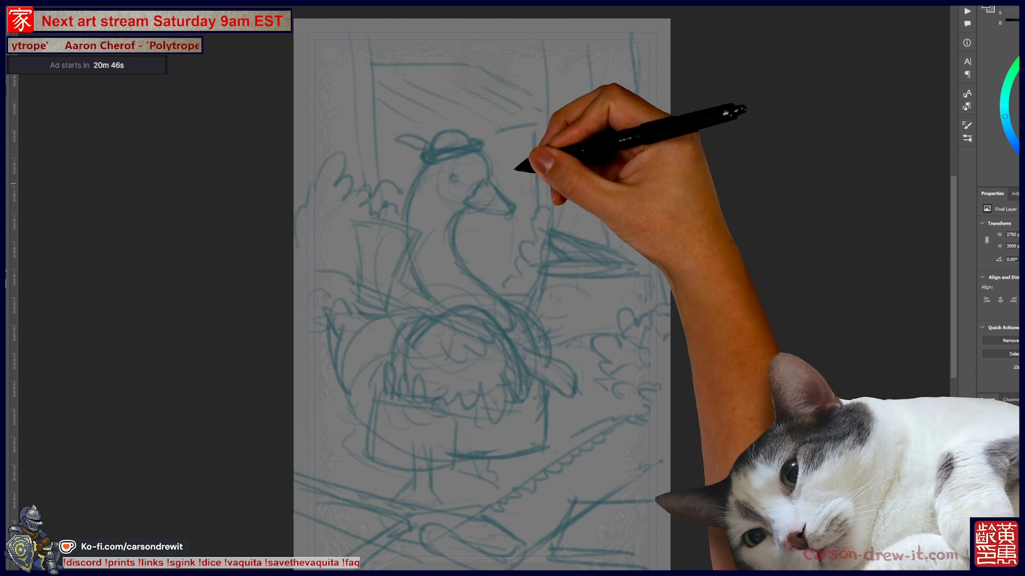
drag(475, 244, 637, 258)
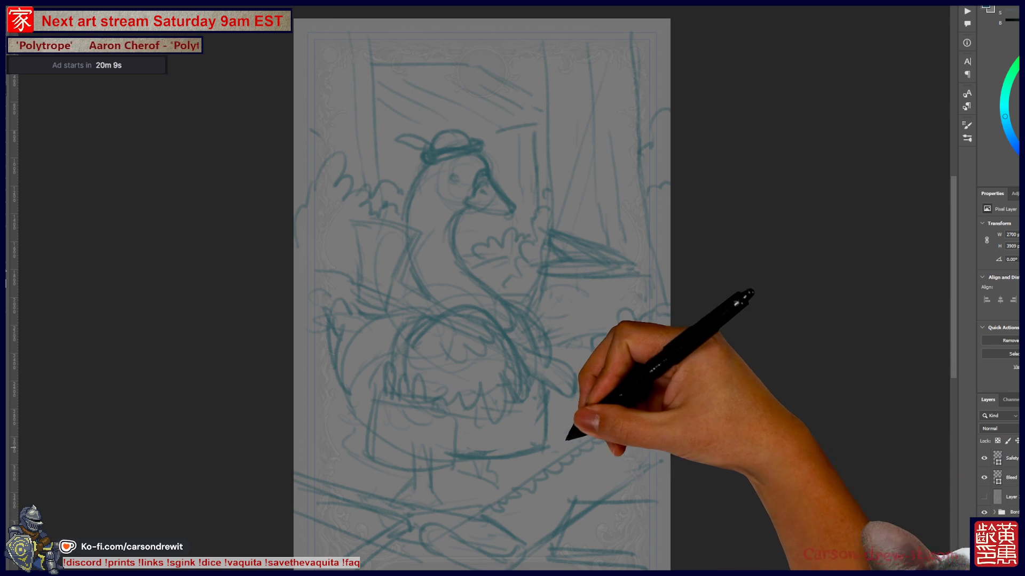
scroll(468, 198, up, 1)
scroll(469, 199, up, 1)
scroll(468, 199, up, 1)
scroll(485, 288, up, 1)
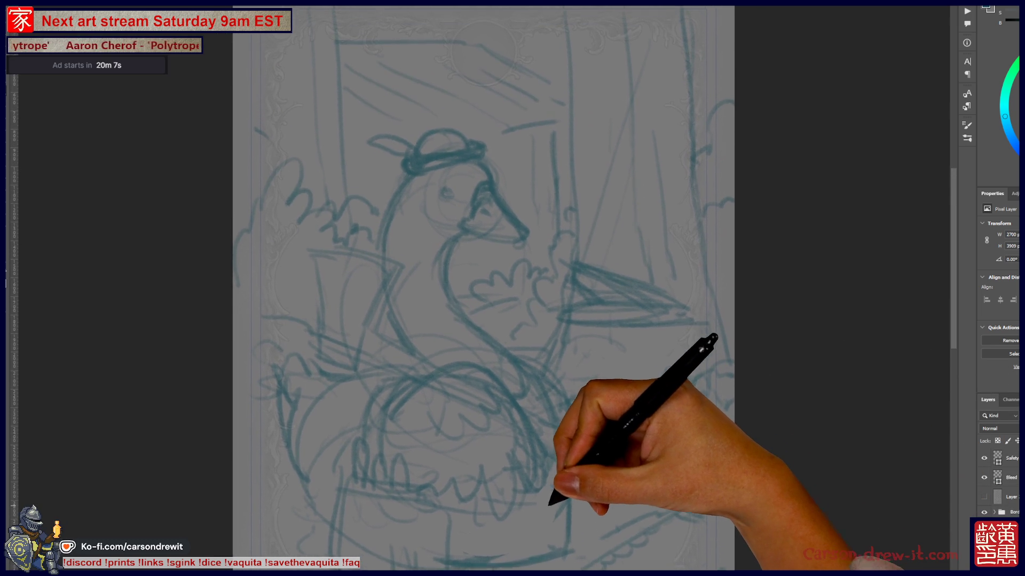
scroll(485, 288, up, 1)
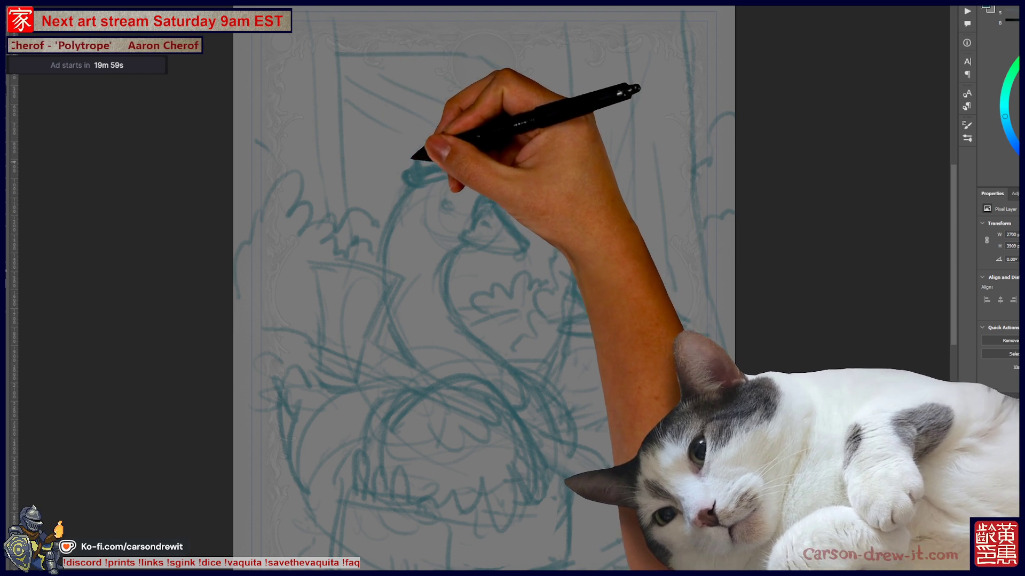
Reframe the card, then fade the sketch layer to 50% opacity so the border shows through.
key(ctrl)
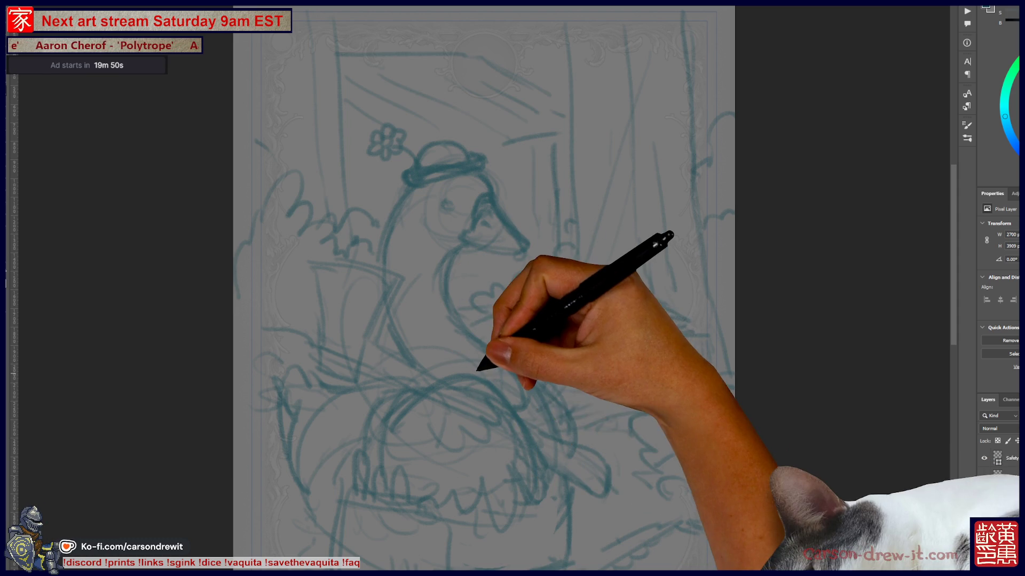
key(ctrl+minus)
key(ctrl+plus)
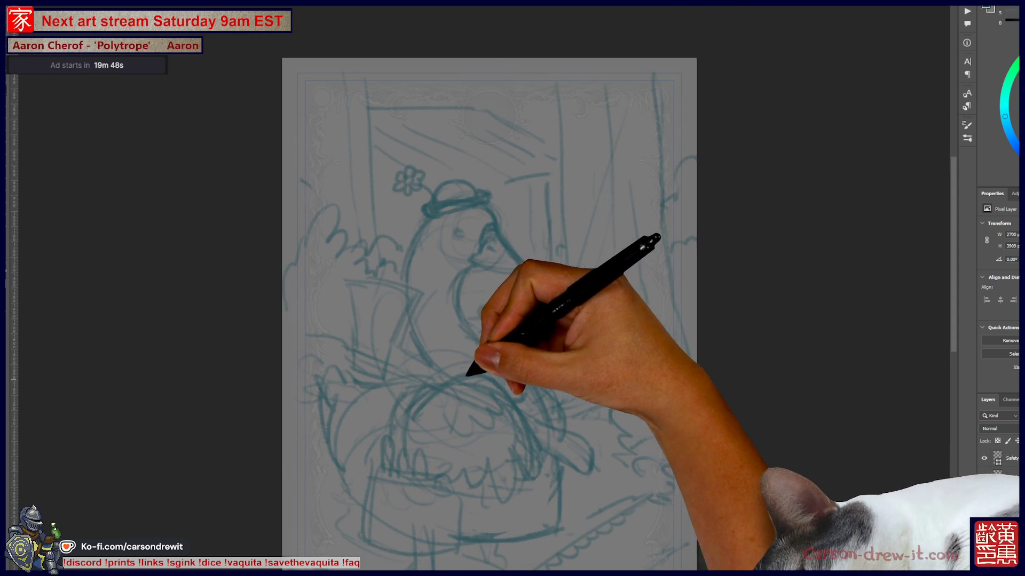
key(ctrl+plus)
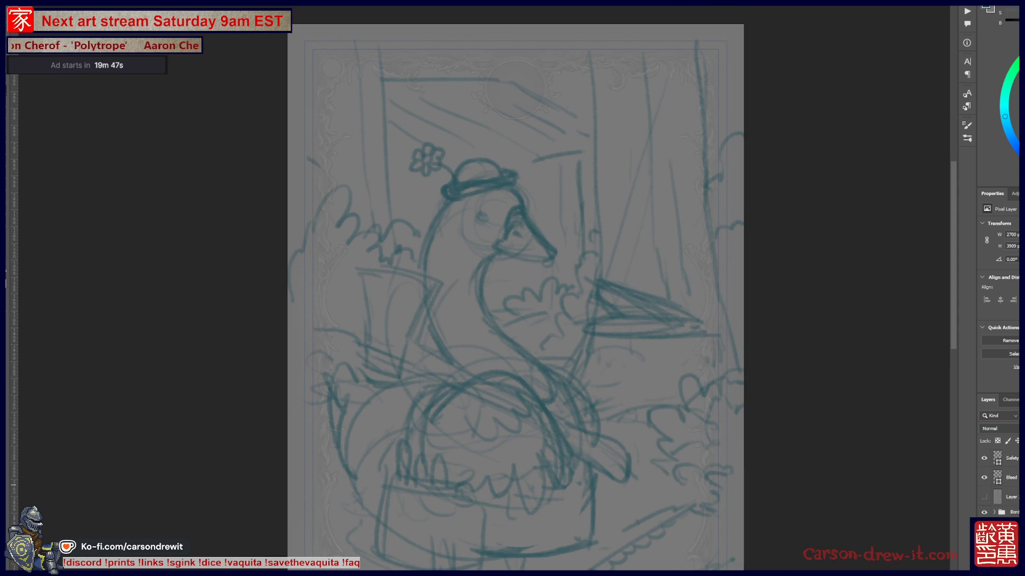
key(5)
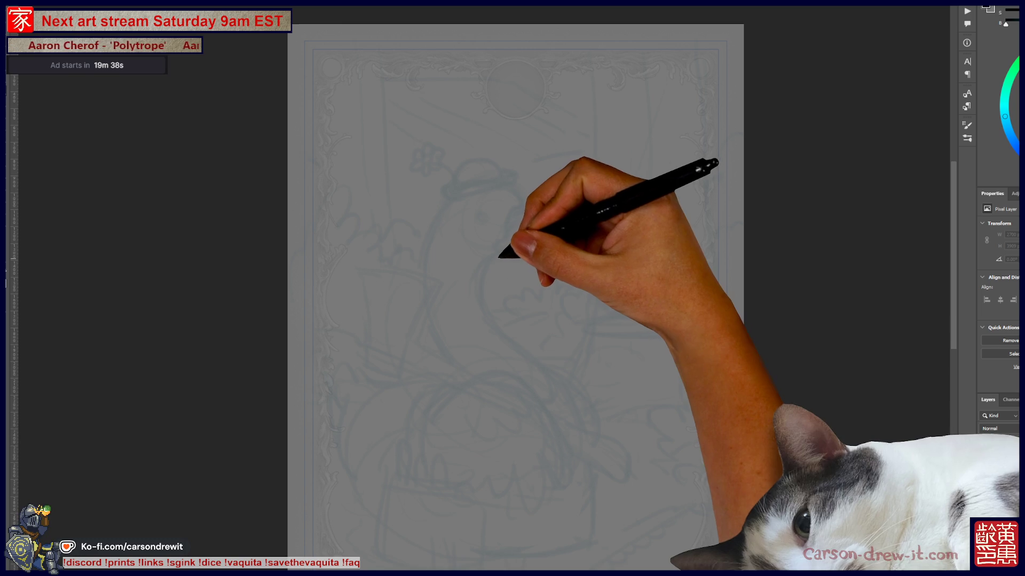
Test the inking brush, cycle through the open fish and shop-scene artworks, and glance at Open Recent.
drag(411, 296, 594, 369)
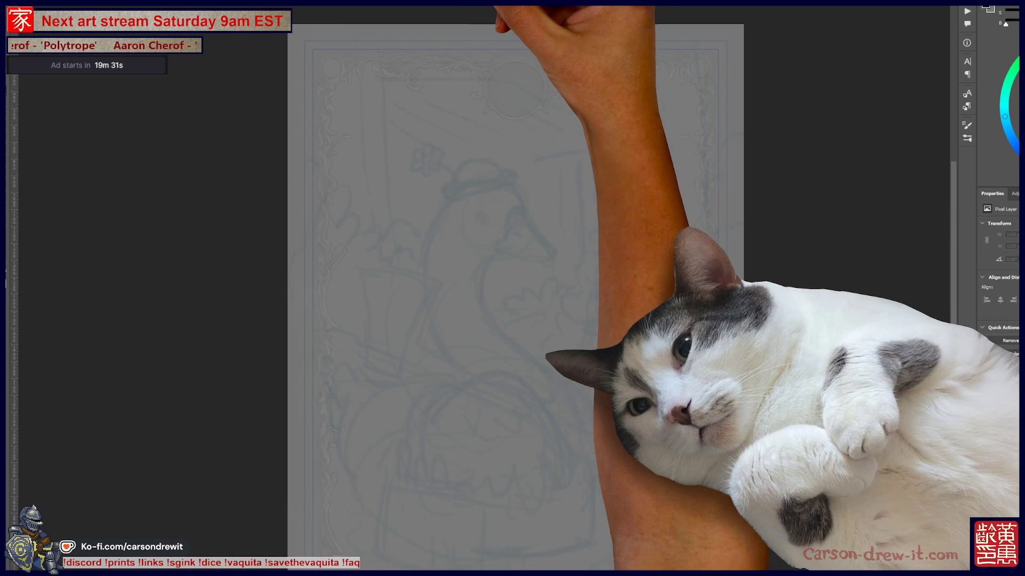
key(ctrl+Tab)
key(ctrl+Tab)
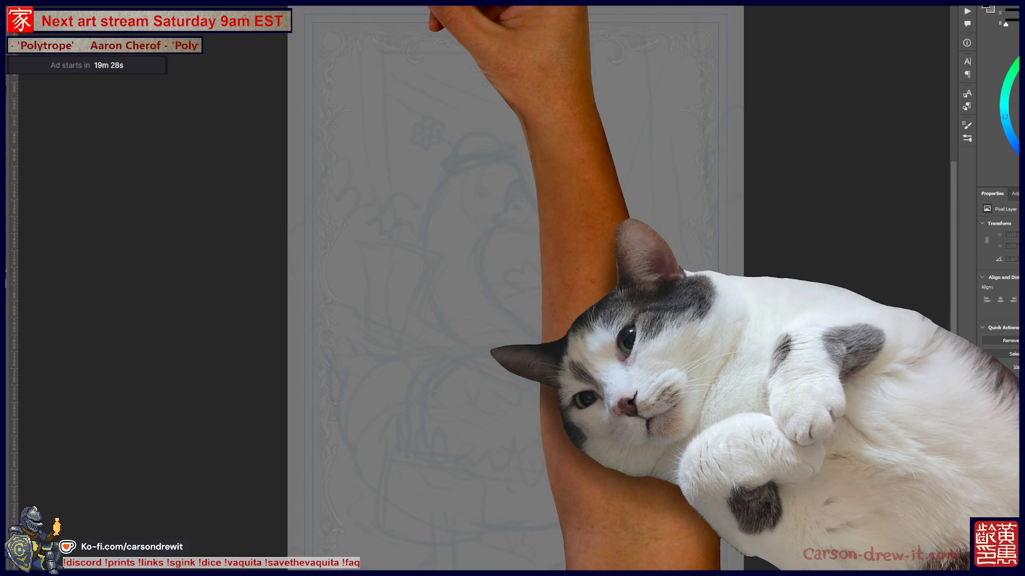
key(ctrl+Tab)
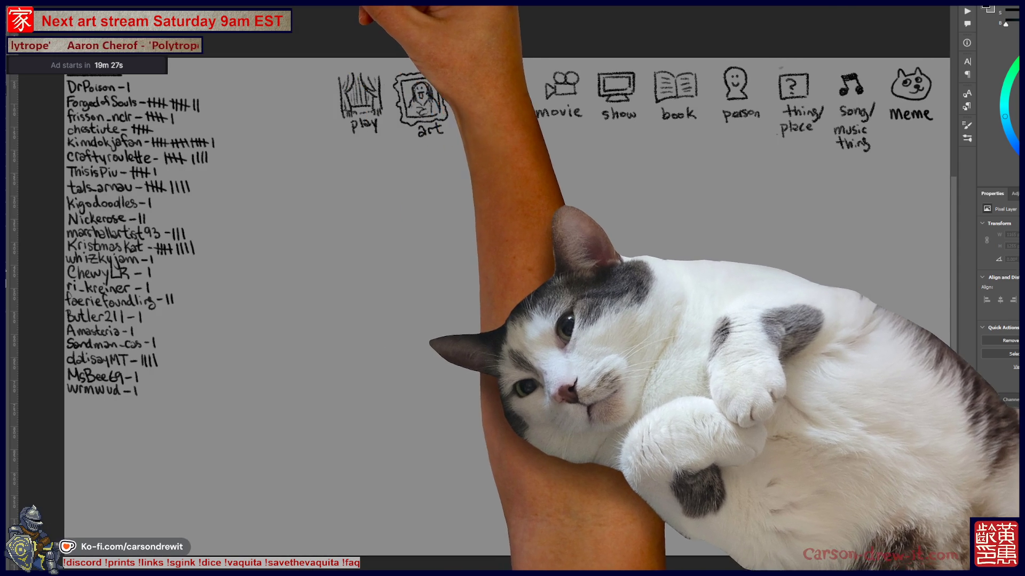
key(ctrl+Tab)
key(ctrl+Tab)
key(ctrl+Tab)
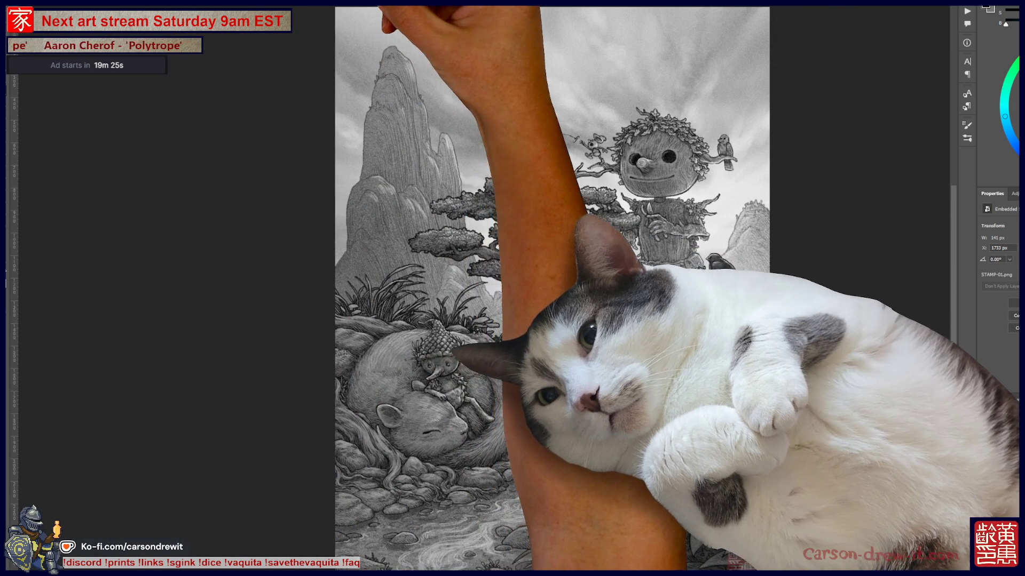
key(ctrl+Tab)
key(ctrl+Tab)
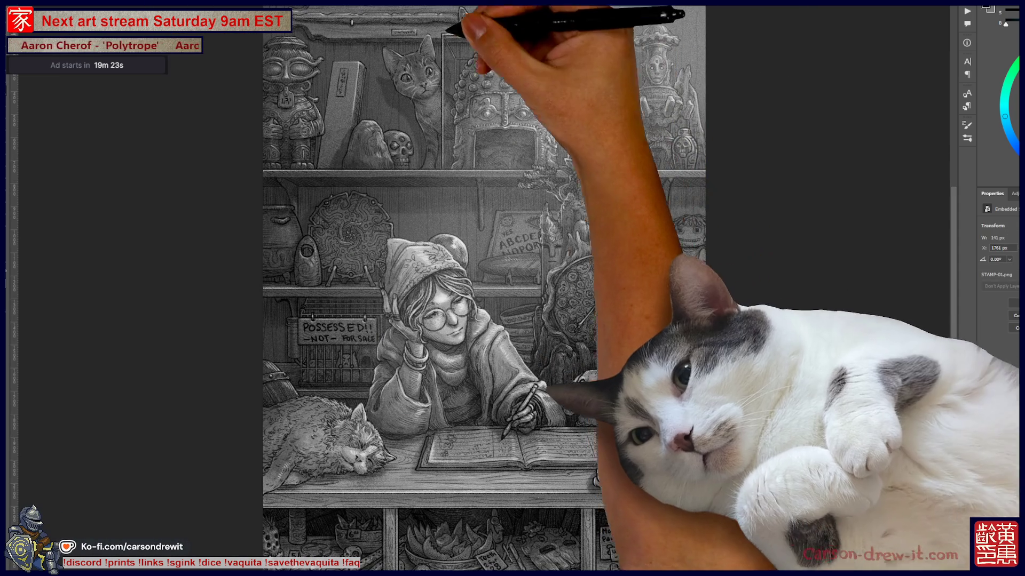
key(ctrl+Tab)
key(alt+f)
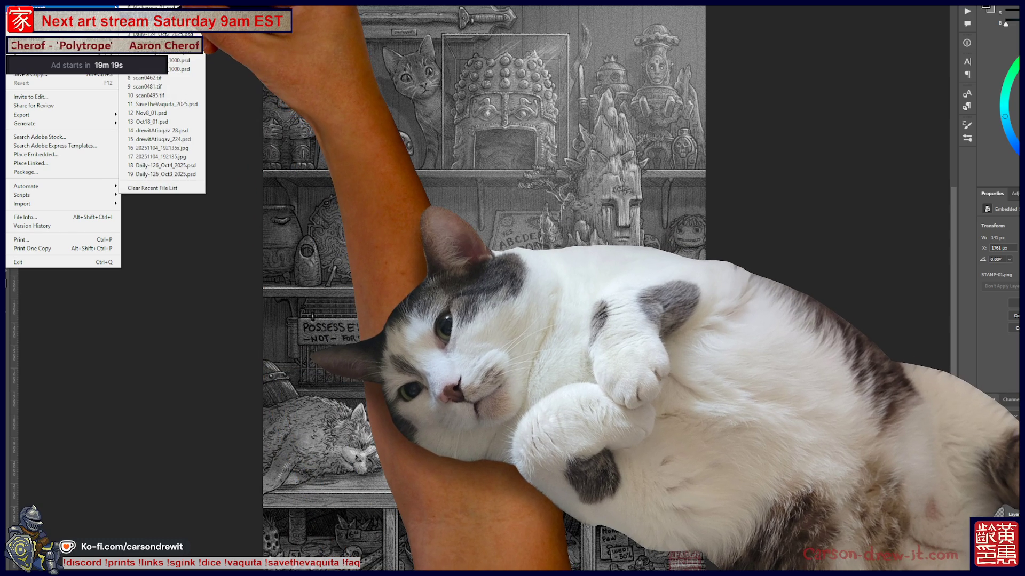
key(Escape)
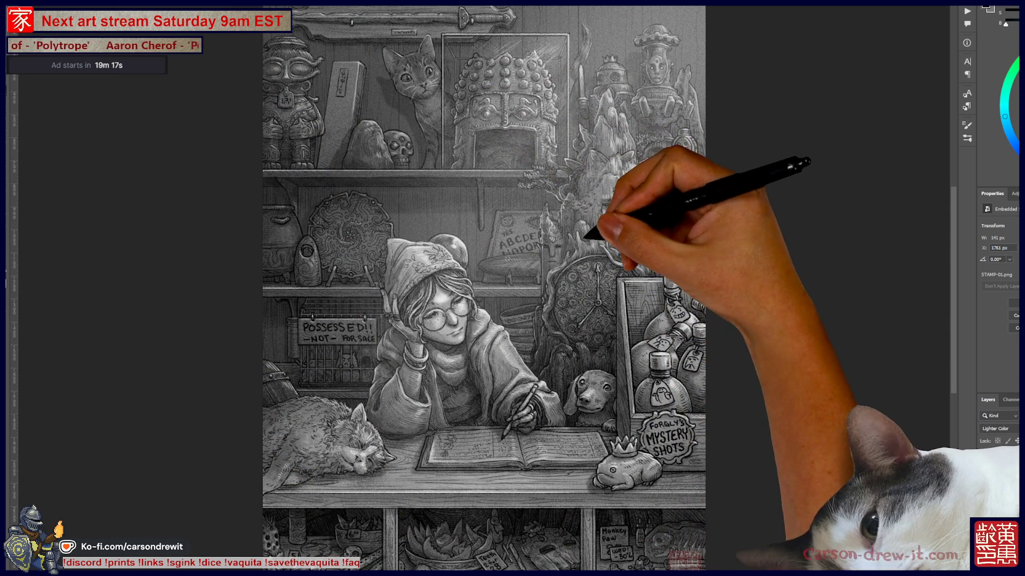
Test and undo ink strokes on the mermaid piece, close it without saving, and return to the duck sketch.
key(ctrl+Tab)
scroll(499, 241, up, 2)
scroll(499, 240, up, 2)
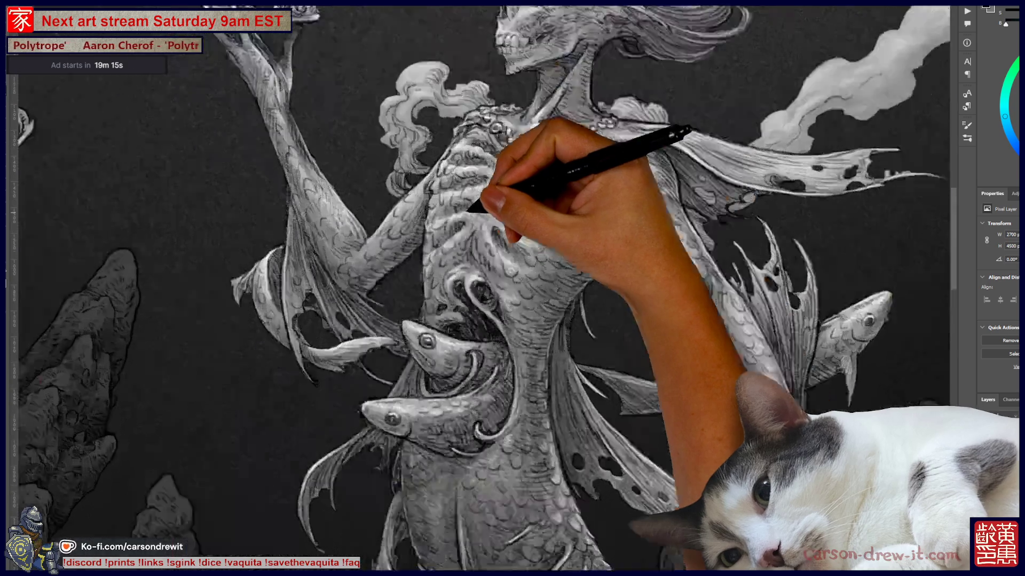
scroll(499, 240, up, 2)
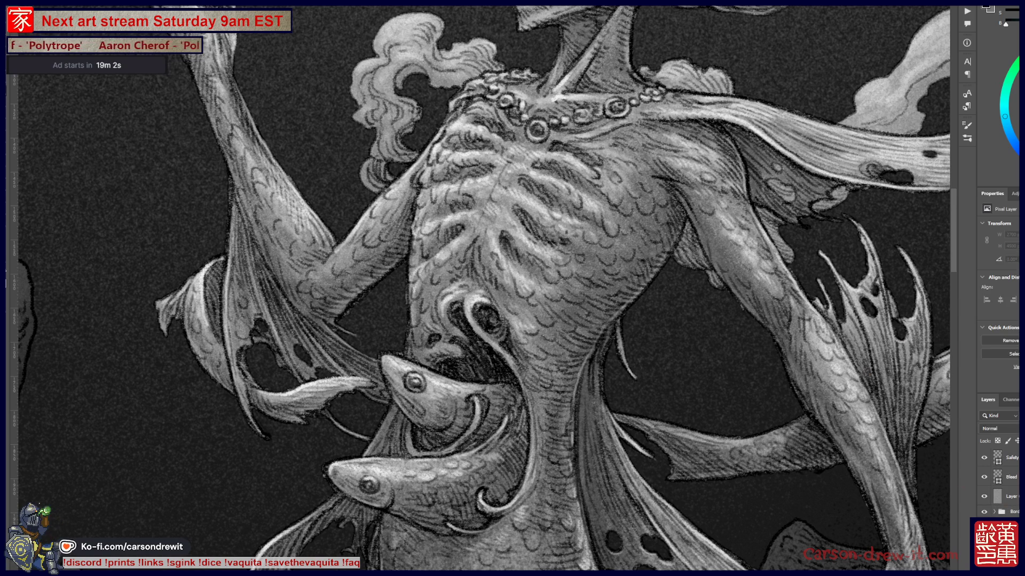
mouse_move(499, 270)
mouse_down()
mouse_move(538, 274)
mouse_move(600, 229)
mouse_up()
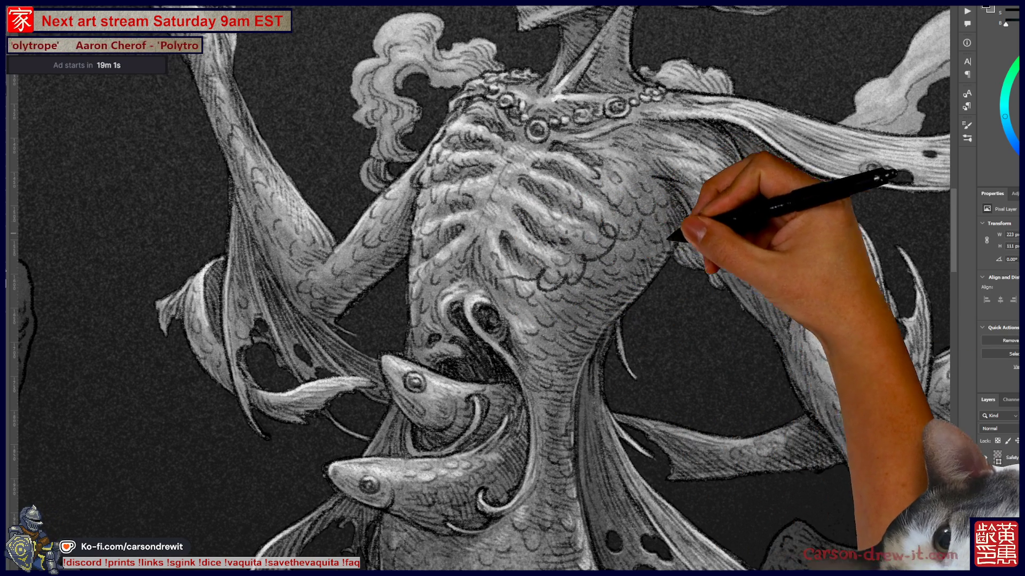
key(ctrl+d)
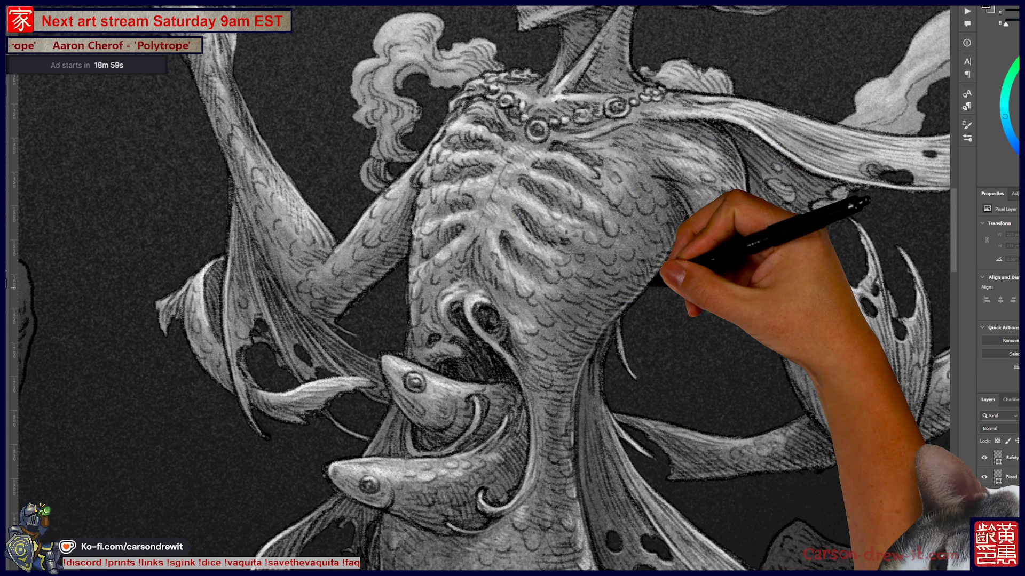
key(ctrl+w)
key(Return)
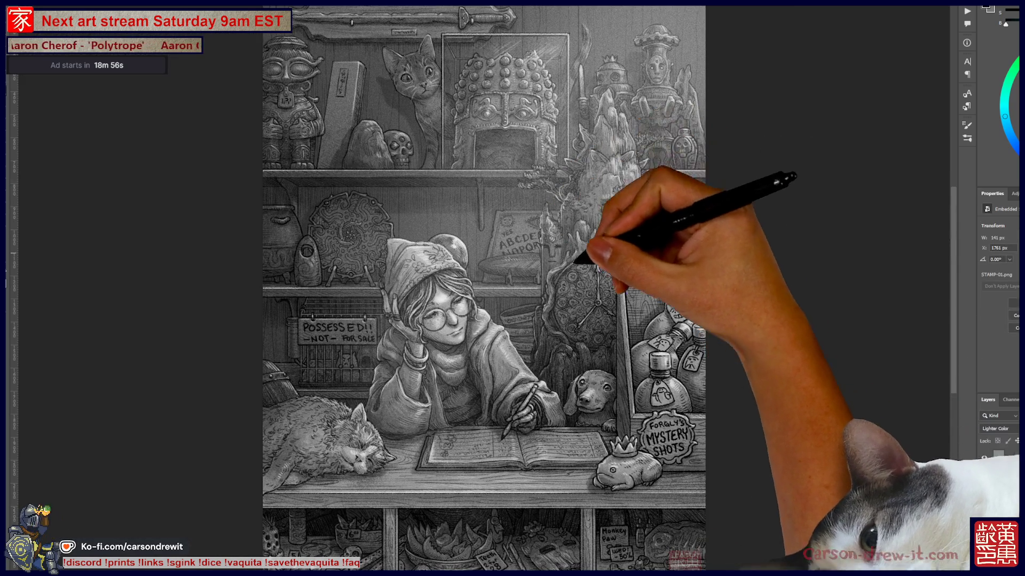
key(ctrl+w)
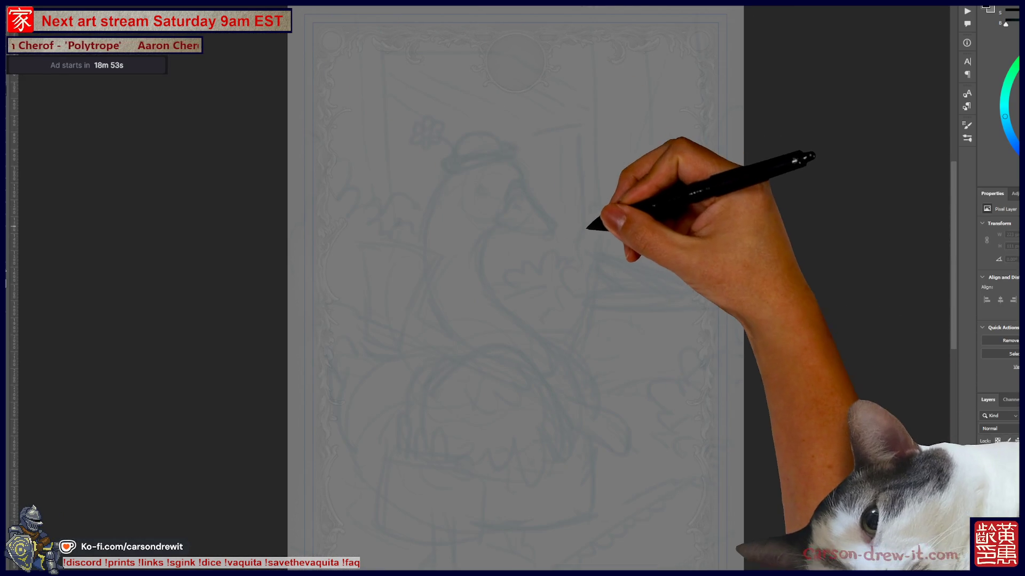
Zoom in on the duck's head and ink a first curved line along the hat brim.
key(ctrl+plus)
key(ctrl+plus)
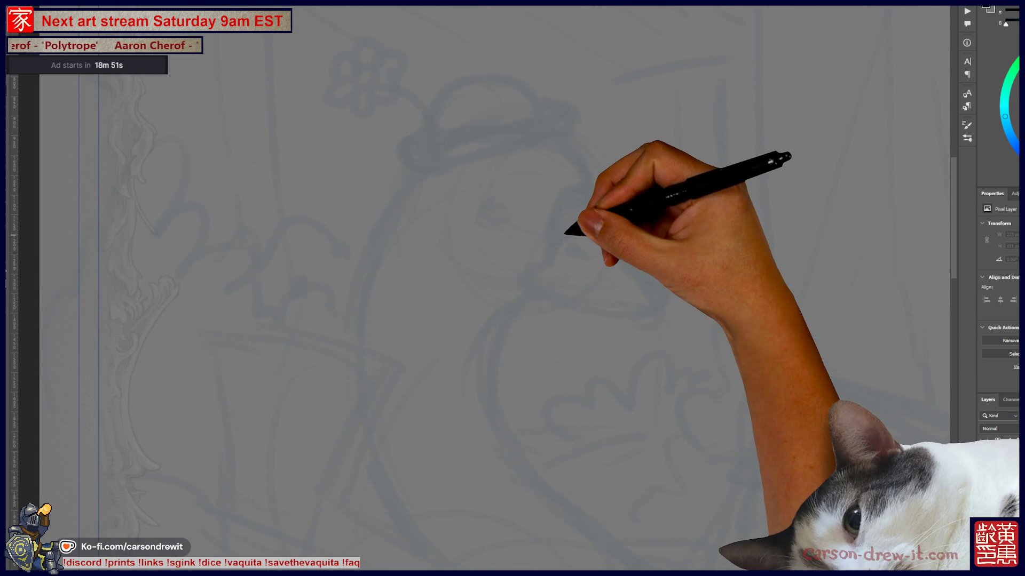
drag(561, 241, 456, 264)
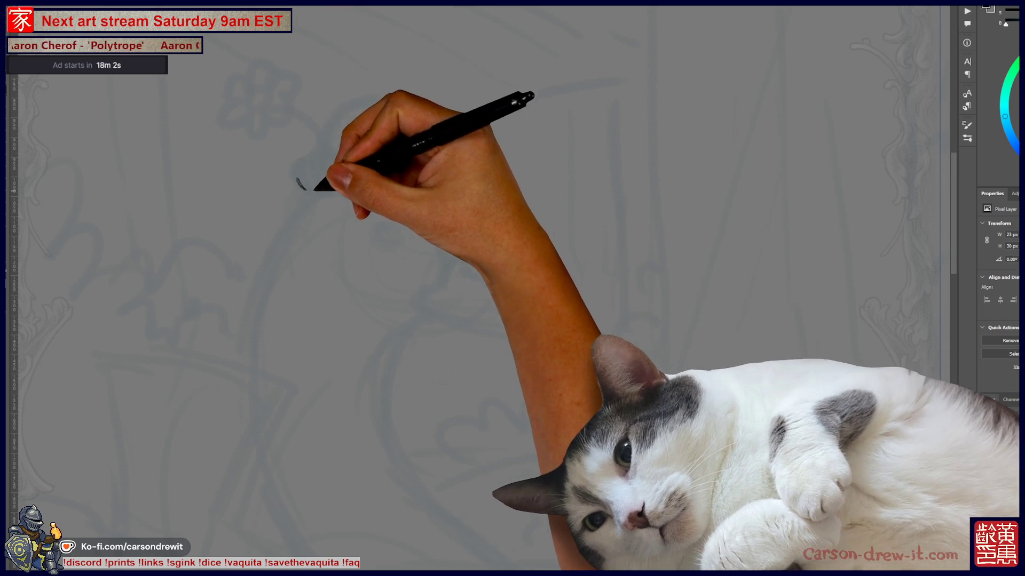
mouse_move(296, 180)
mouse_down()
mouse_move(330, 190)
mouse_move(437, 163)
mouse_up()
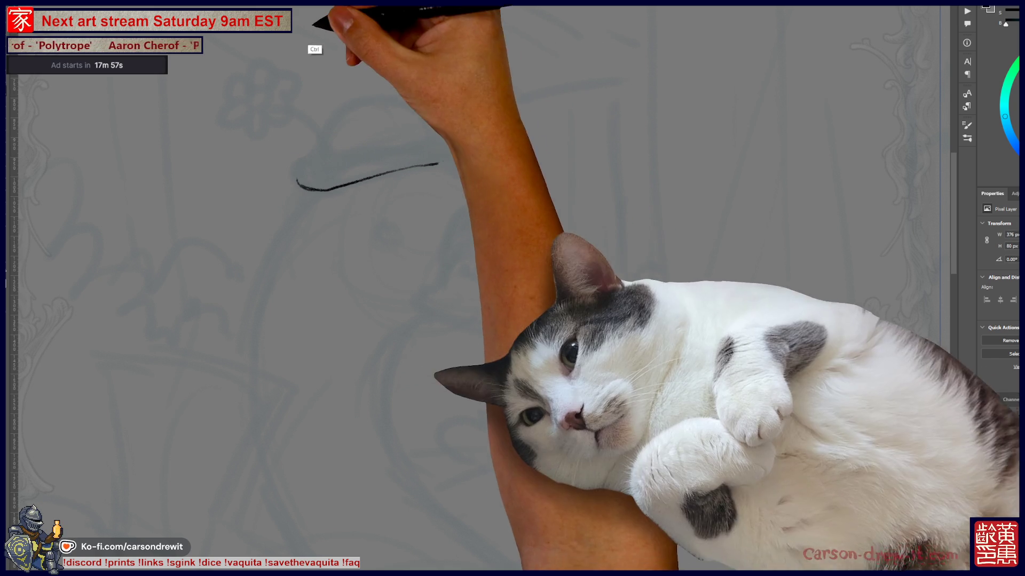
Undo the brim stroke, widen the eye mark and ink the curve over the top of the head.
key(ctrl+z)
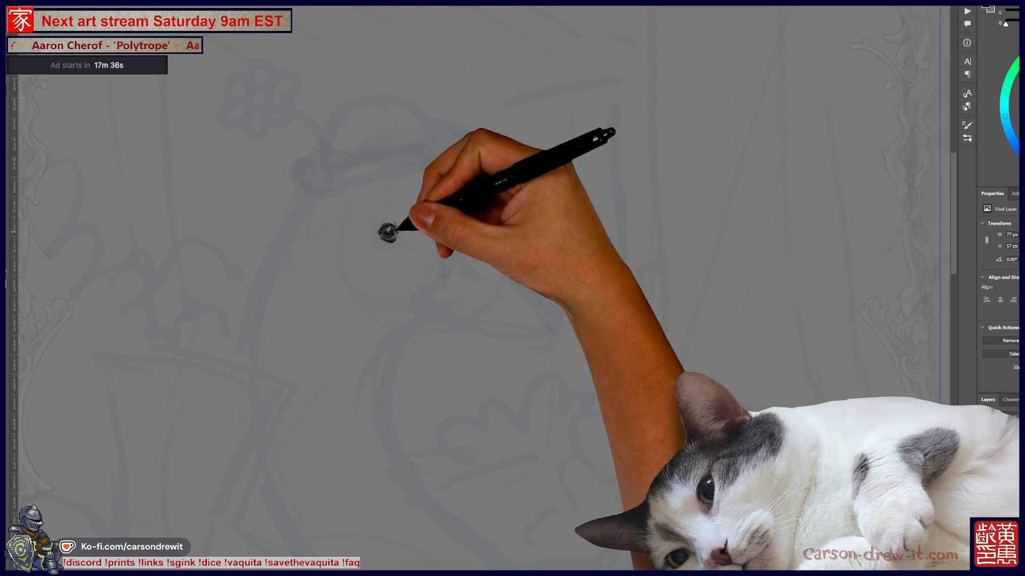
drag(397, 232, 464, 214)
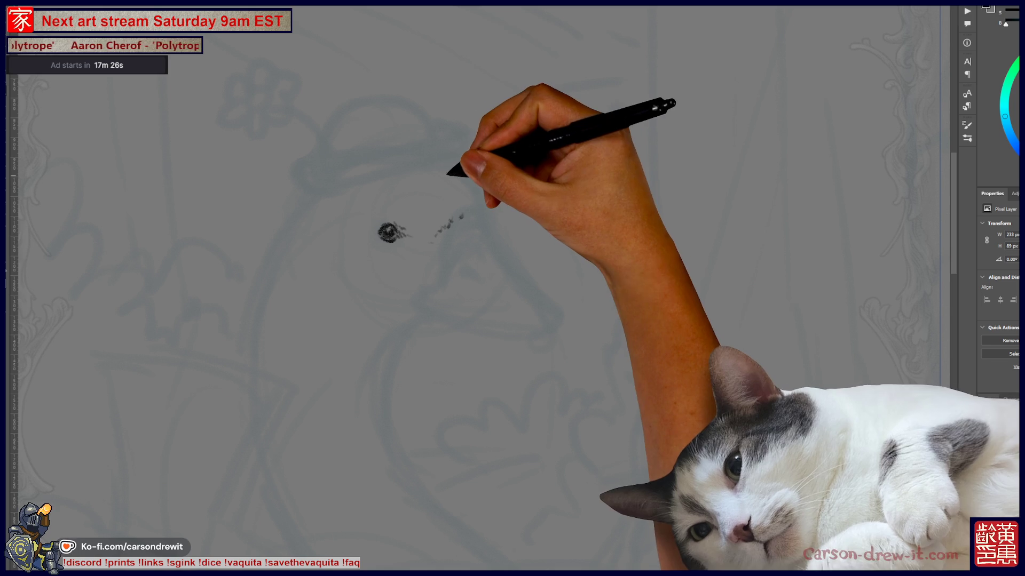
drag(439, 170, 476, 210)
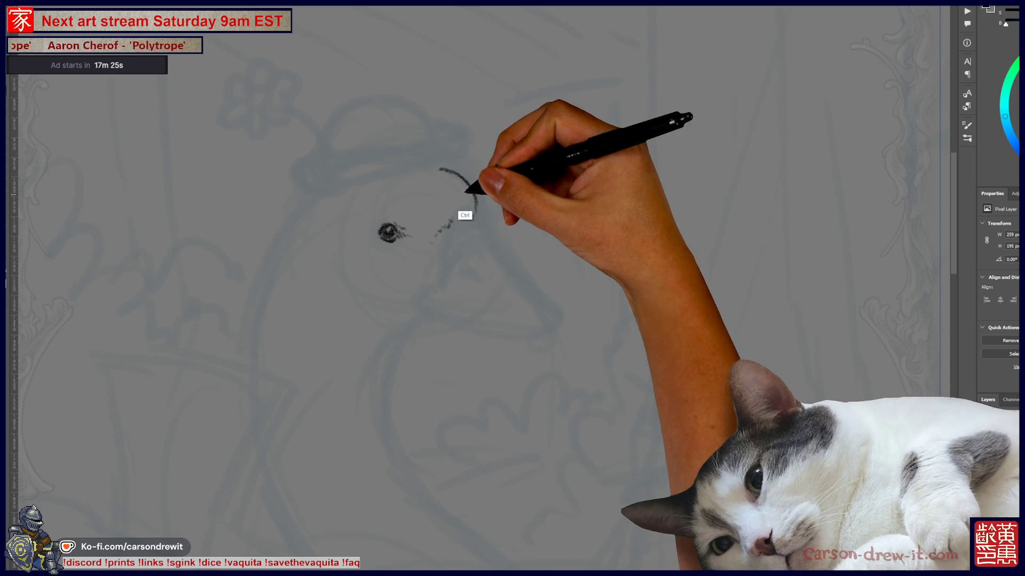
key(ctrl+z)
drag(432, 165, 479, 210)
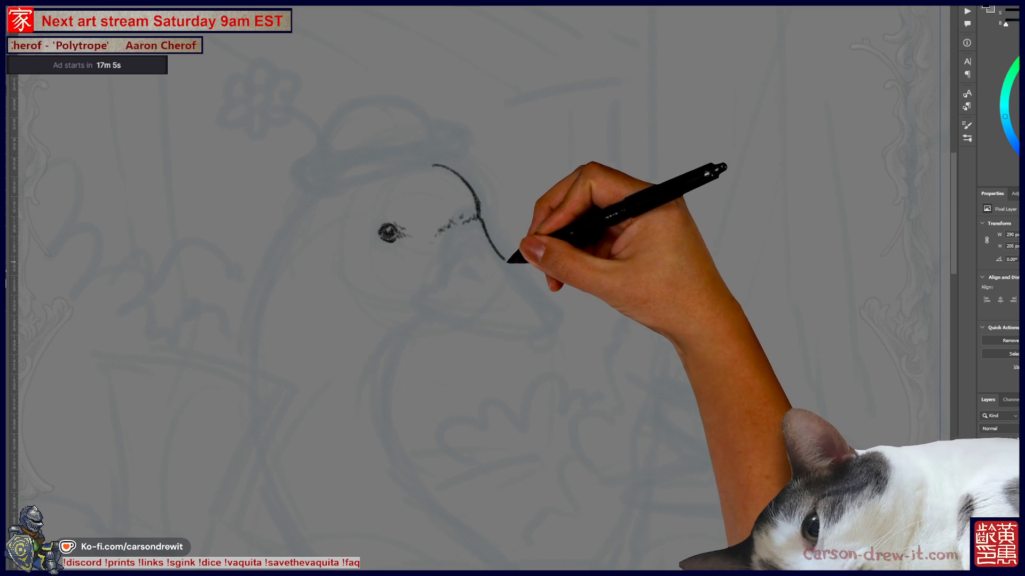
Ink the beak's upper edge, its base line and its lower edge, closing the tip.
drag(480, 216, 549, 304)
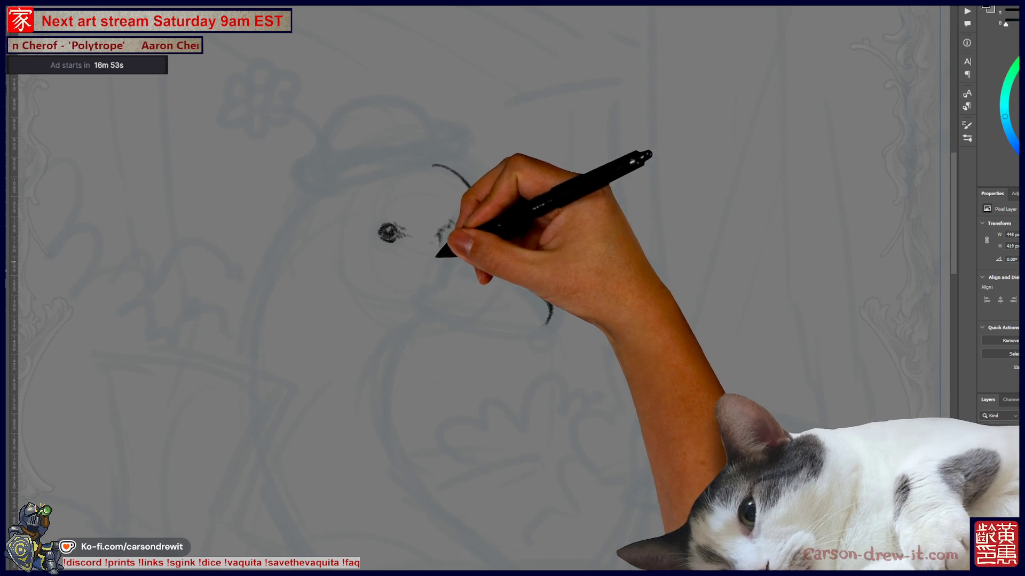
drag(440, 233, 433, 269)
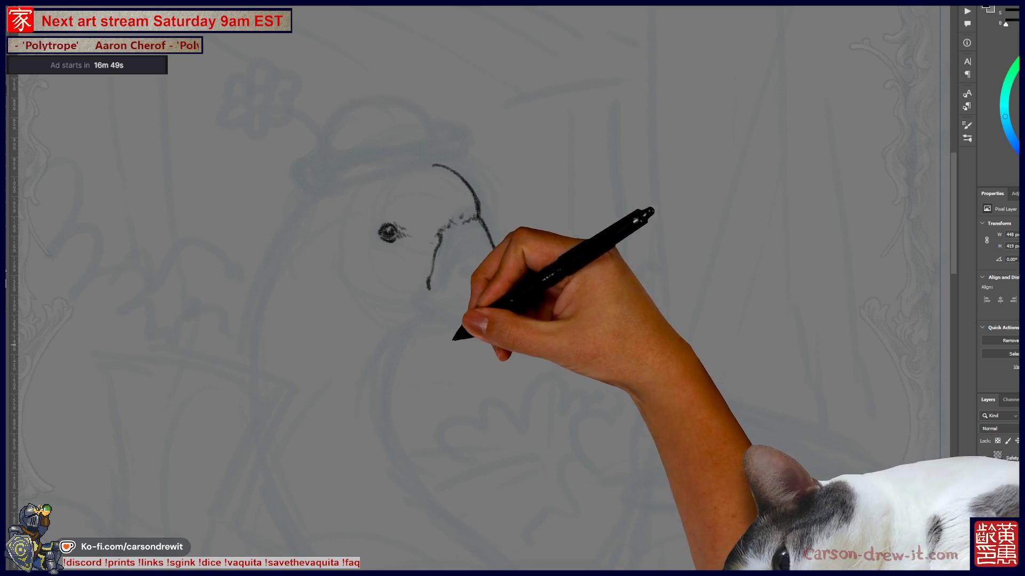
mouse_move(429, 285)
mouse_down()
mouse_move(522, 296)
mouse_move(549, 320)
mouse_up()
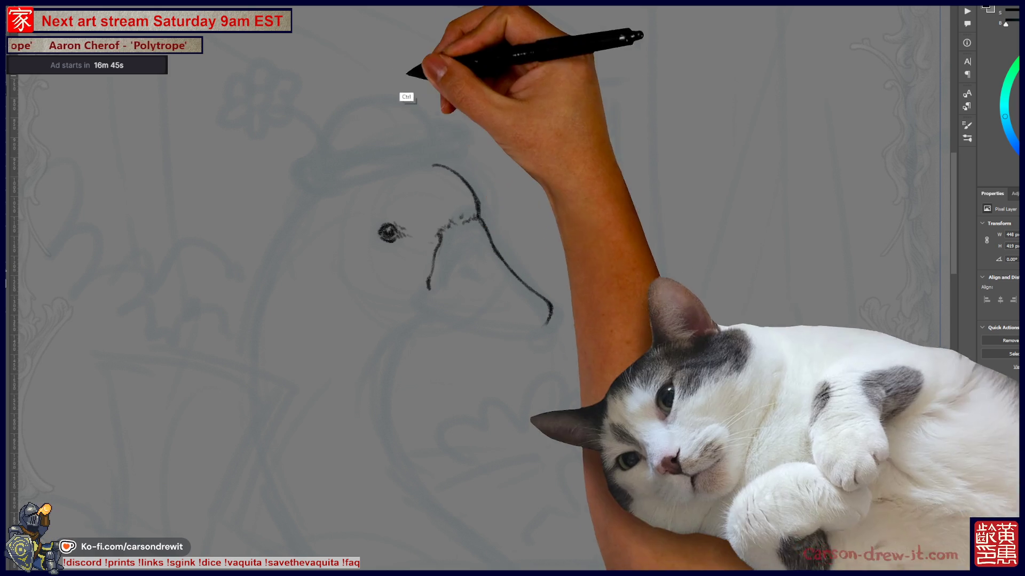
drag(444, 227, 418, 294)
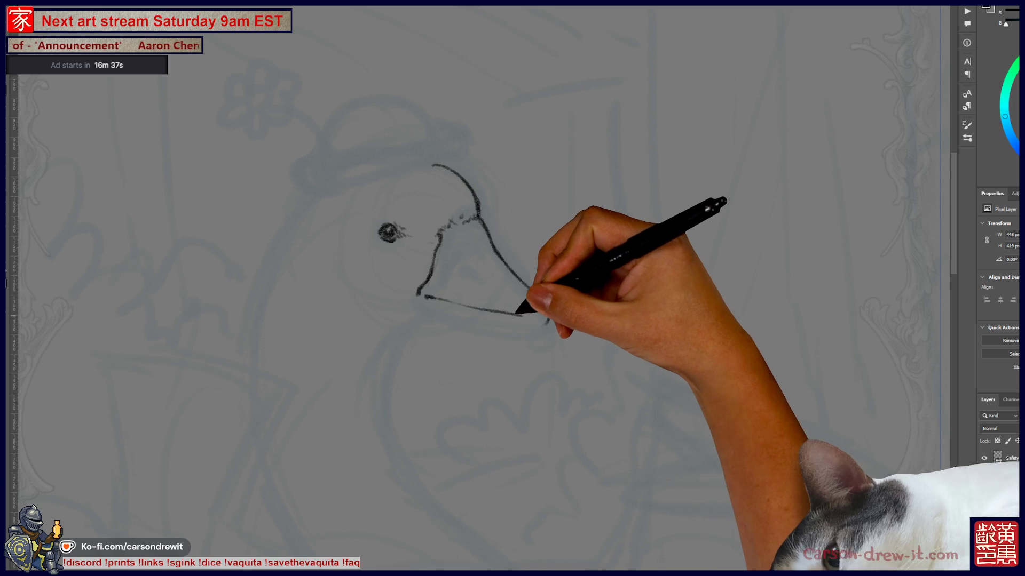
drag(439, 294, 480, 307)
mouse_move(423, 293)
mouse_down()
mouse_move(513, 318)
mouse_move(543, 314)
mouse_up()
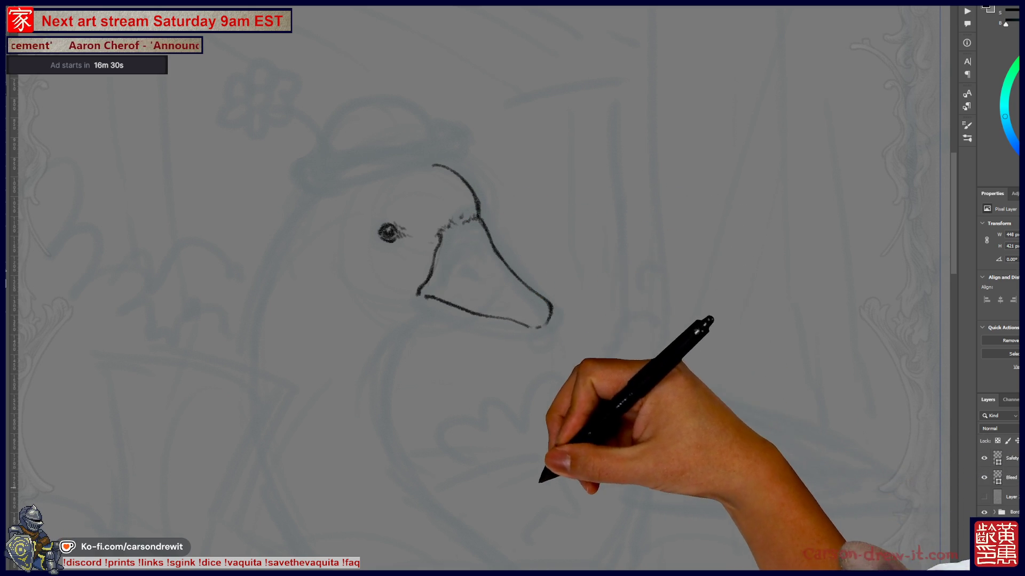
drag(433, 166, 480, 216)
Finish the beak tip, dot the nostril and ink the mouth line along the bill.
drag(547, 303, 538, 327)
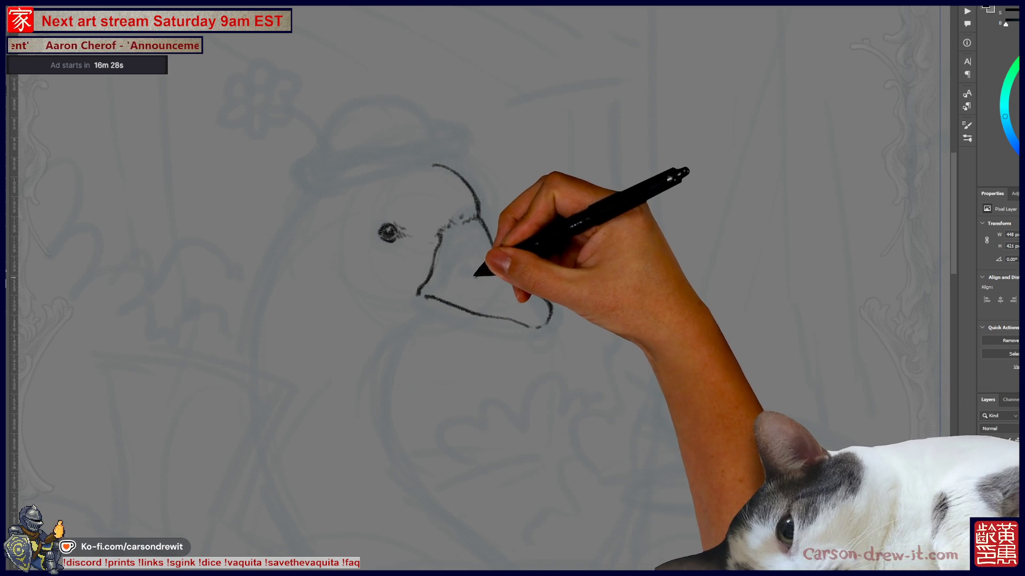
click(479, 277)
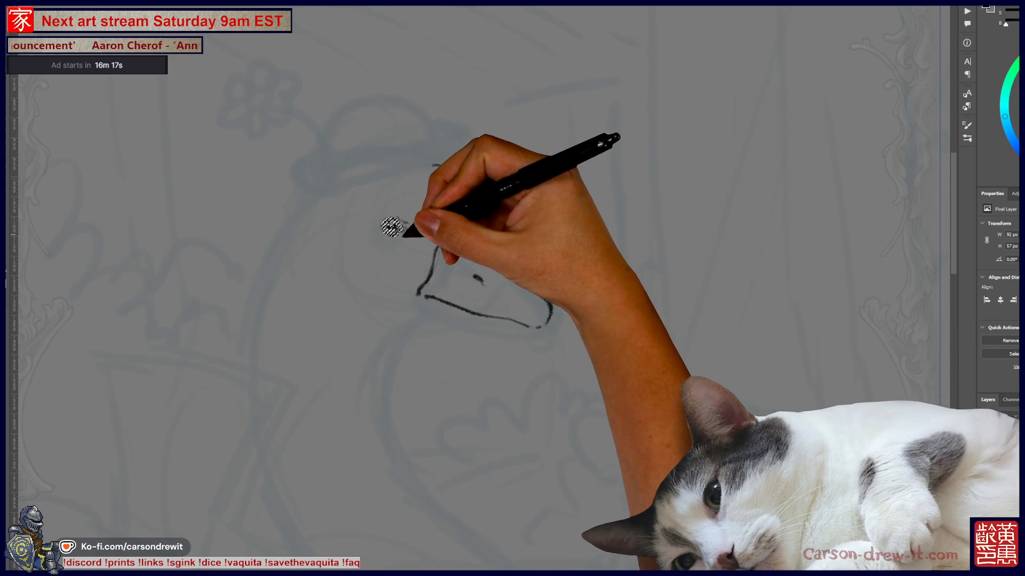
key(ctrl)
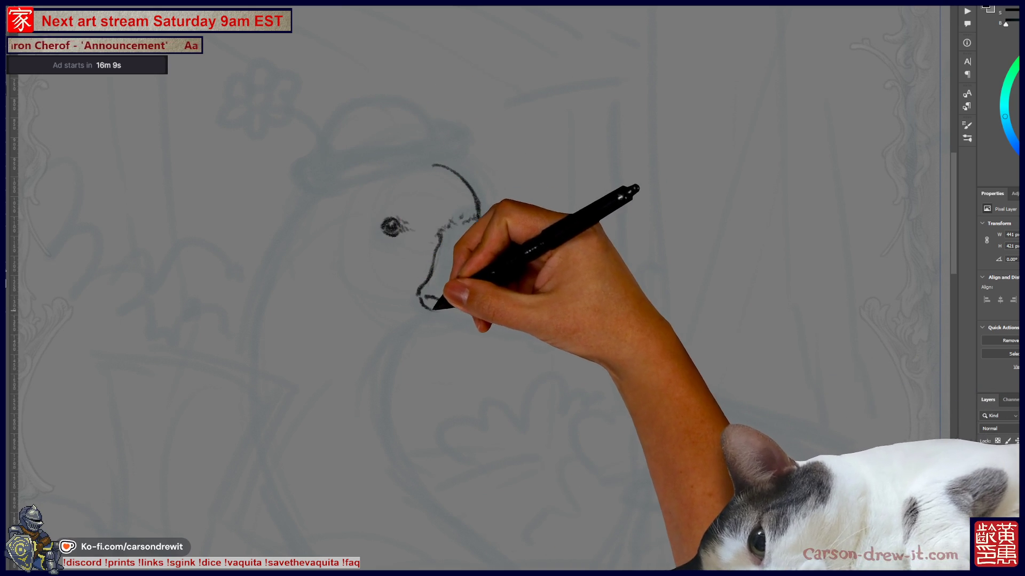
drag(433, 307, 551, 322)
click(479, 277)
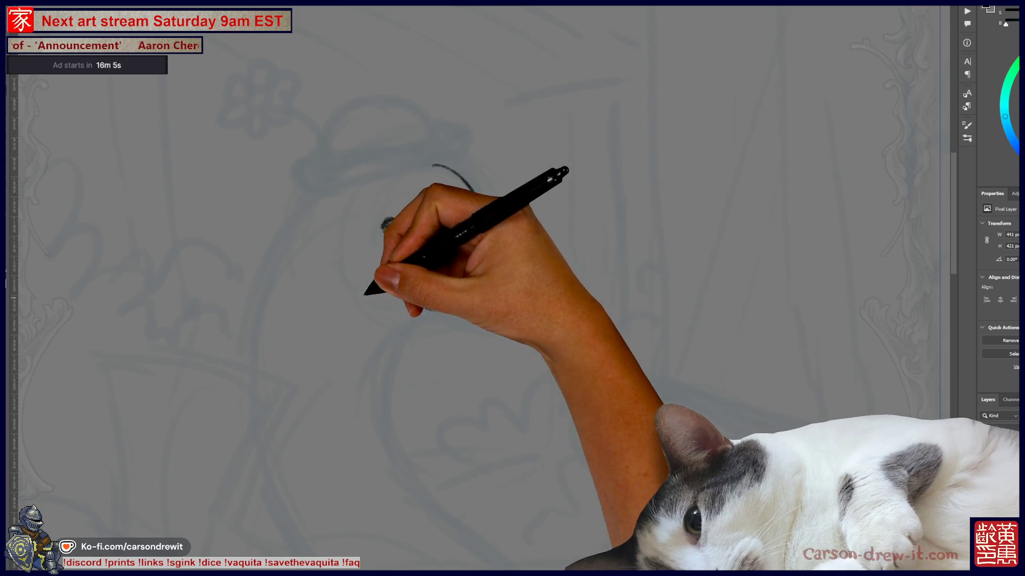
Draw the curved chin stroke beneath the head, redoing it once.
drag(350, 297, 400, 315)
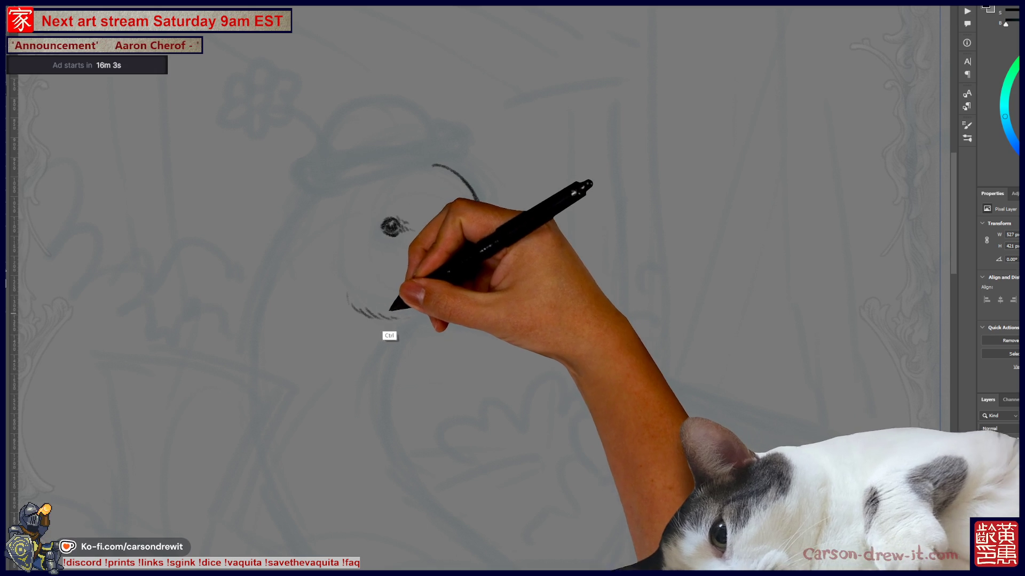
key(ctrl+z)
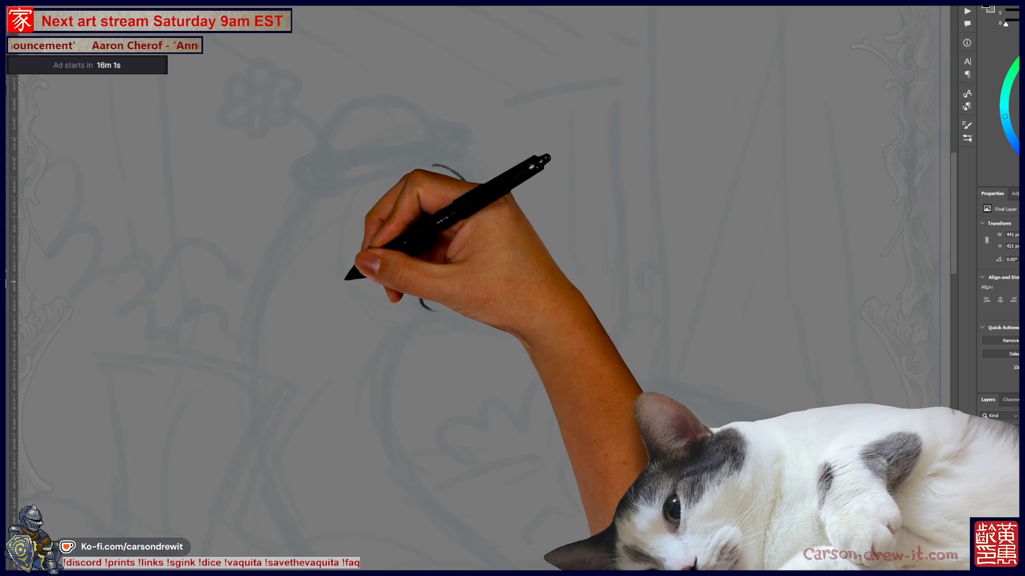
mouse_move(347, 284)
mouse_down()
mouse_move(365, 306)
mouse_move(401, 317)
mouse_move(490, 316)
mouse_up()
drag(432, 166, 474, 212)
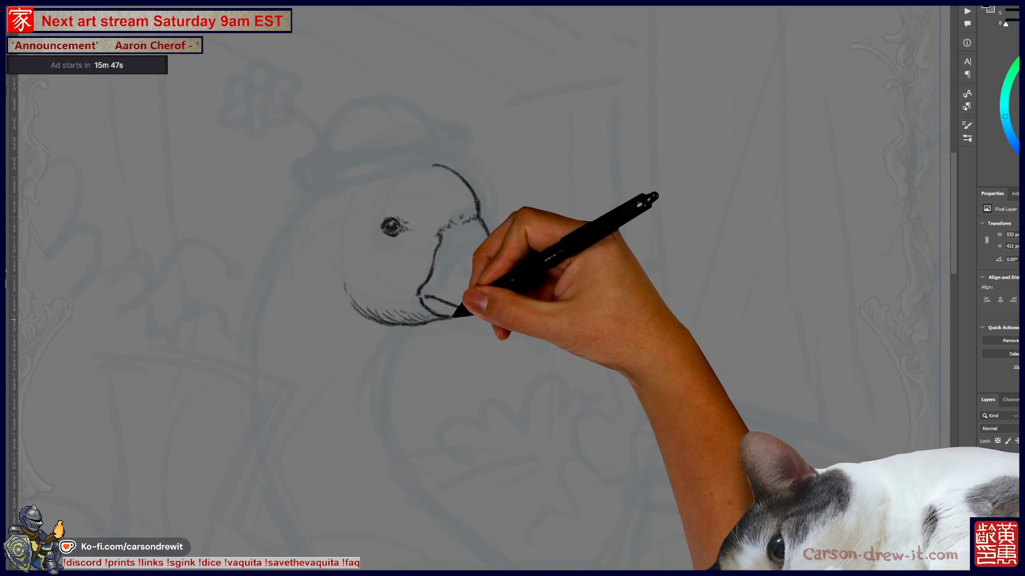
Darken the lower beak and chin lines and retrace the curve on top of the head.
drag(481, 218, 529, 286)
drag(424, 296, 516, 325)
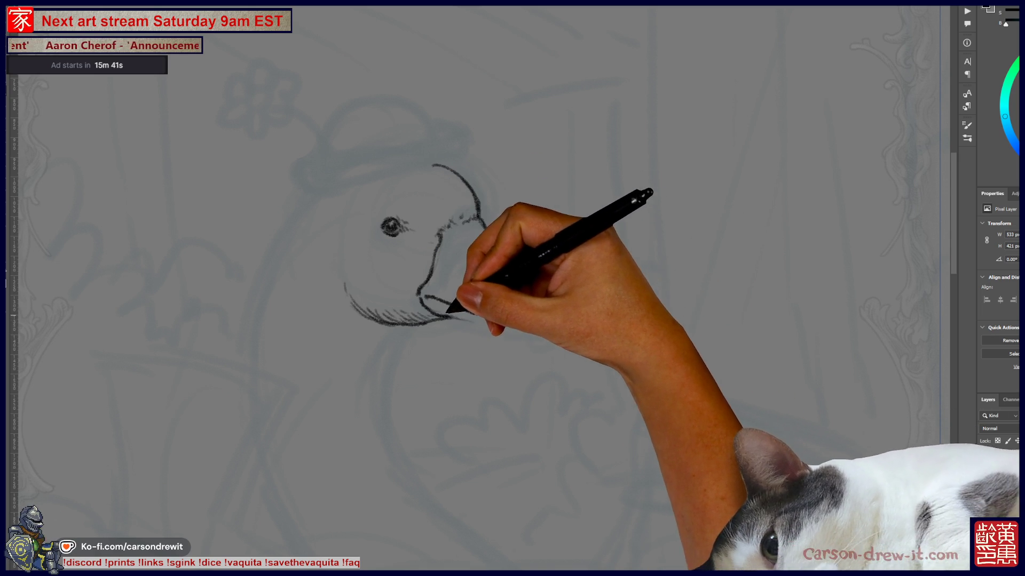
drag(509, 323, 524, 327)
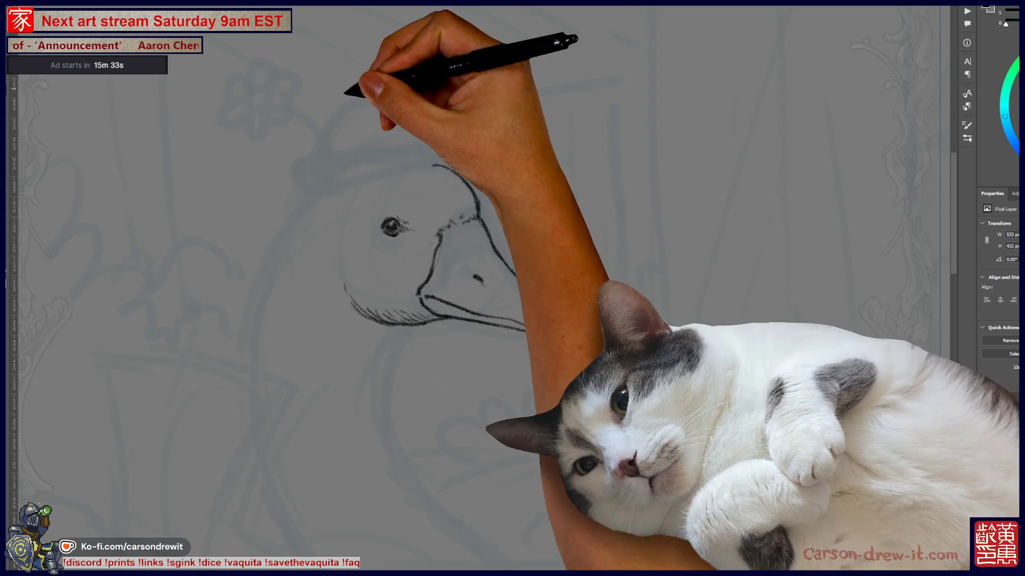
drag(432, 166, 476, 199)
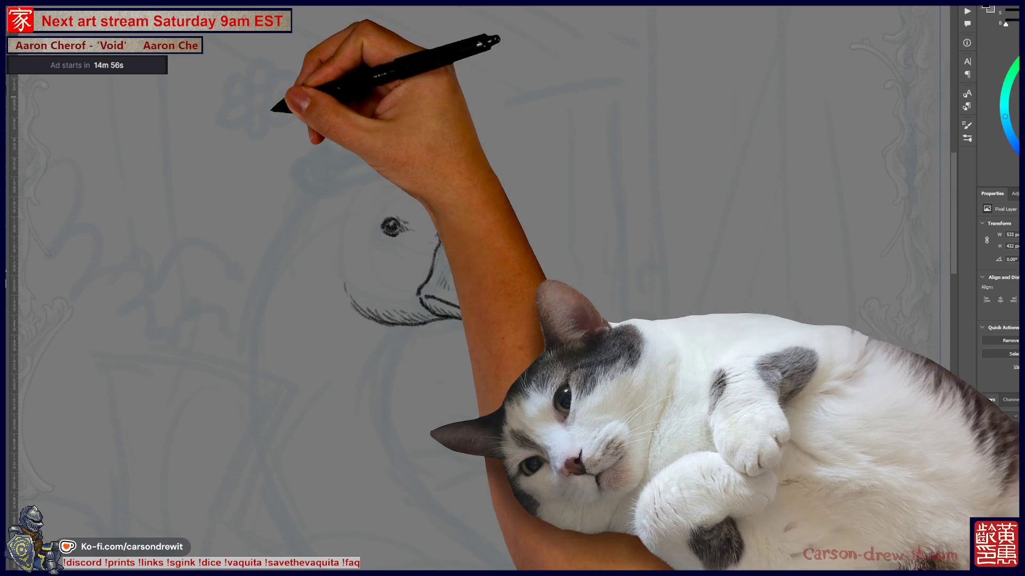
Add short hatching strokes on the head, along the cheek outline and beside the eye.
drag(432, 212, 473, 200)
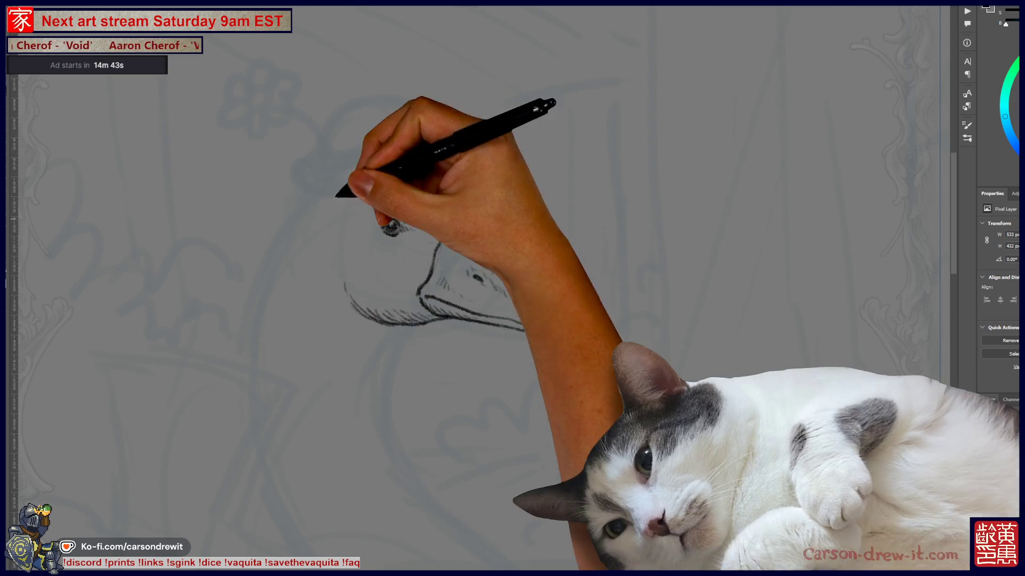
drag(433, 166, 480, 207)
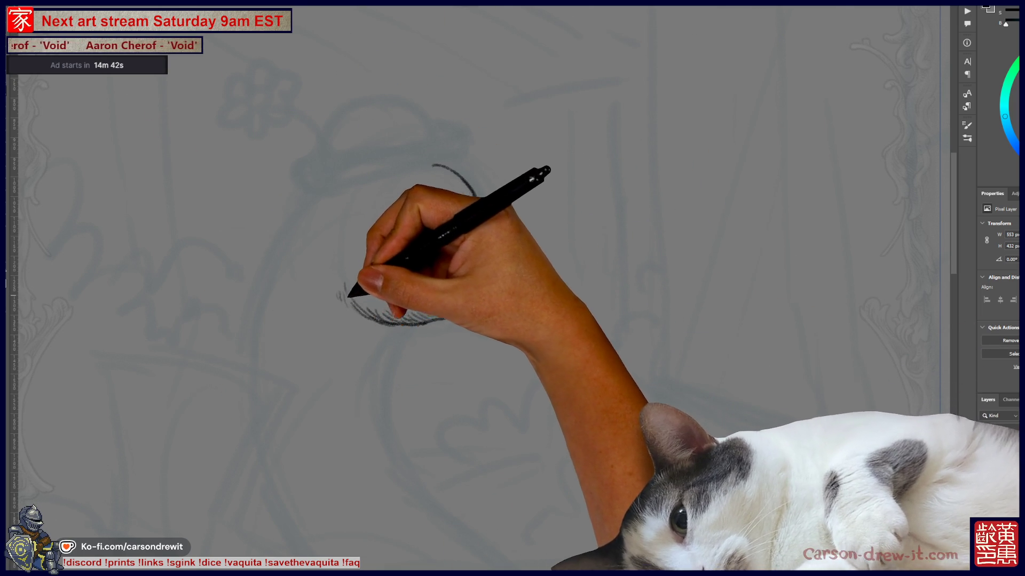
drag(343, 285, 353, 318)
drag(384, 224, 398, 231)
drag(346, 309, 416, 324)
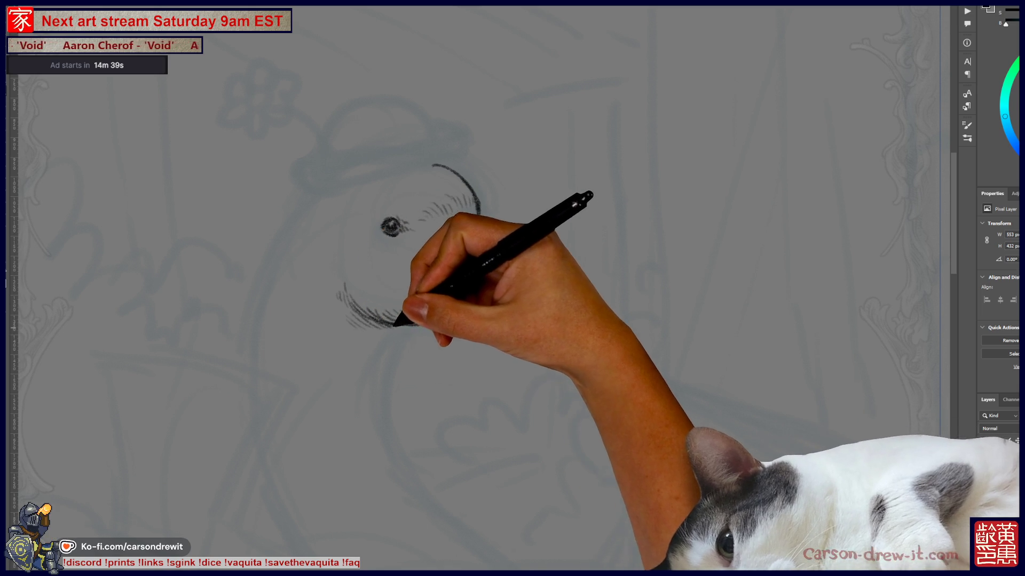
drag(438, 233, 444, 318)
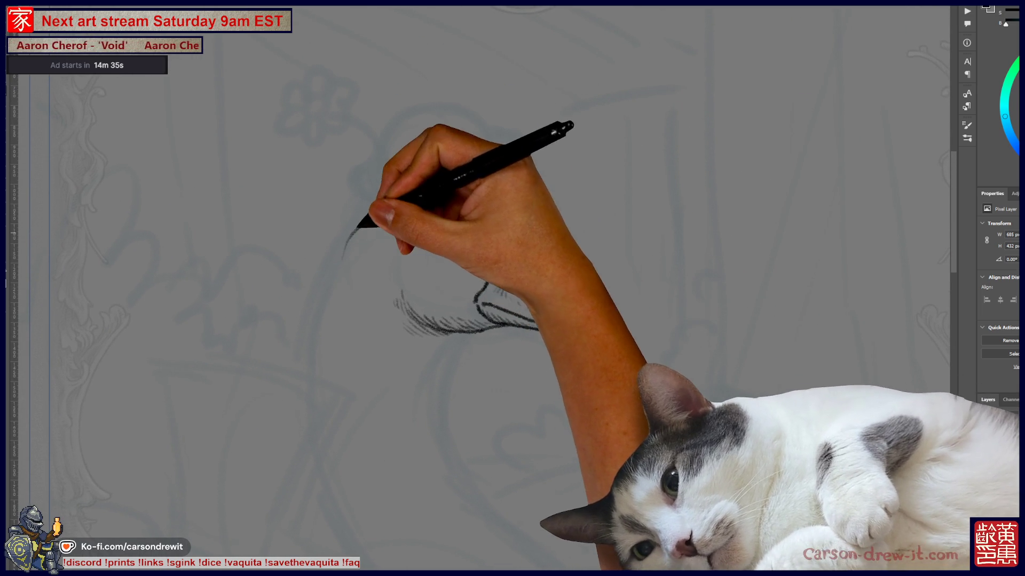
Draw the long back-of-head line and start the hat brim across the head.
drag(346, 255, 377, 211)
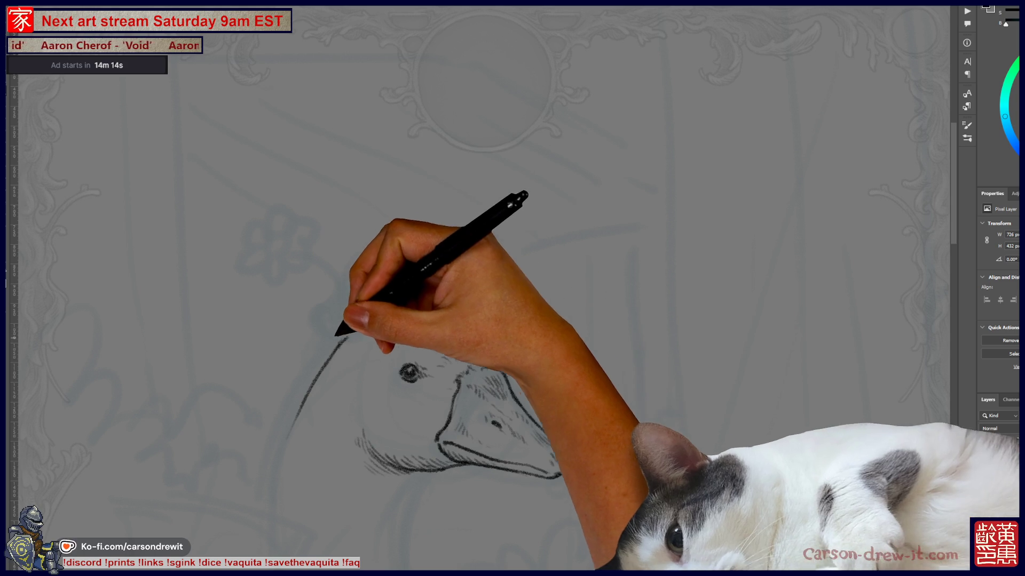
drag(322, 333, 453, 313)
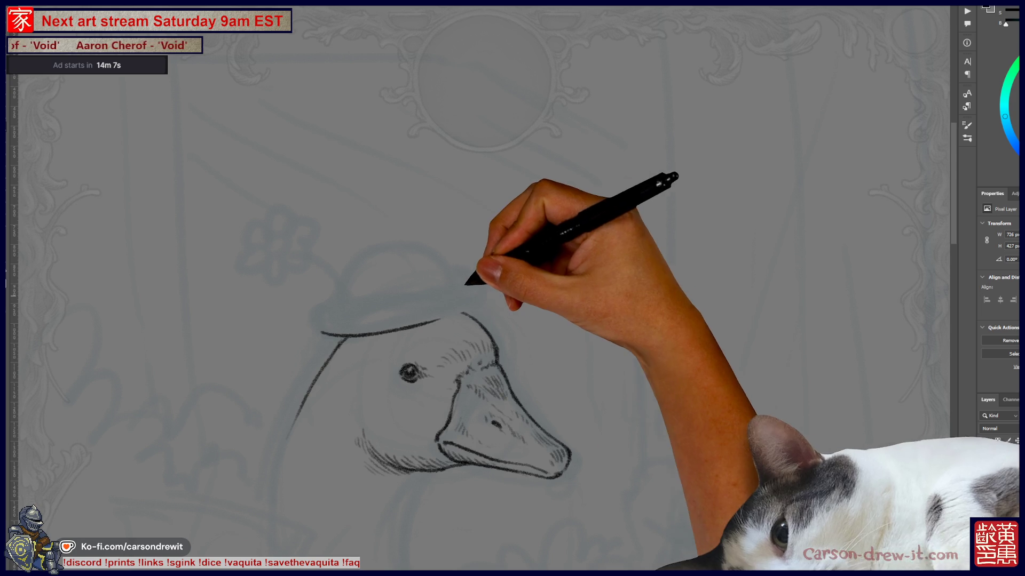
Extend the brim rightward into an upturned curl and darken its upper edge into a full oval.
drag(425, 320, 473, 307)
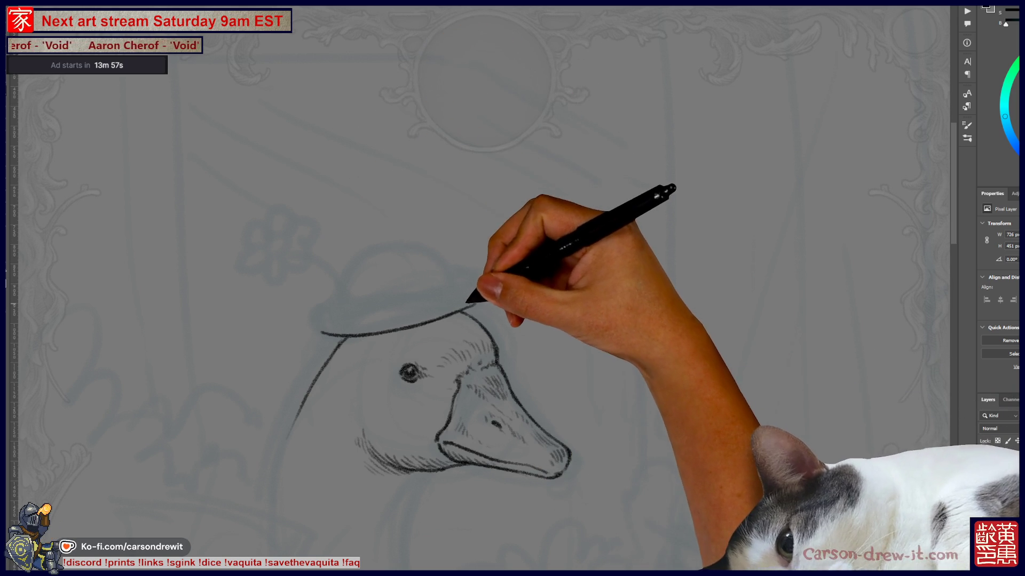
drag(461, 310, 476, 293)
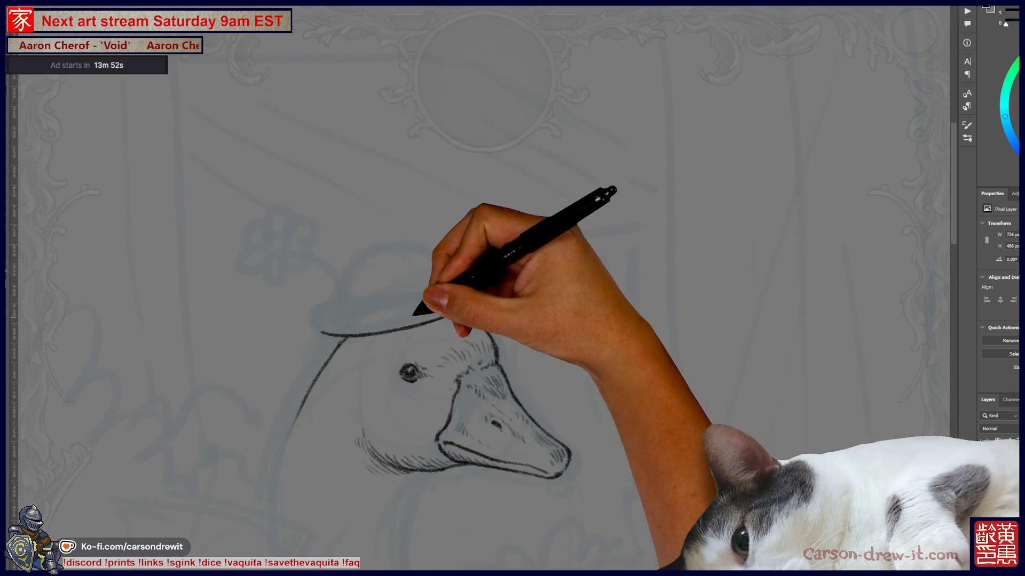
drag(321, 324, 317, 318)
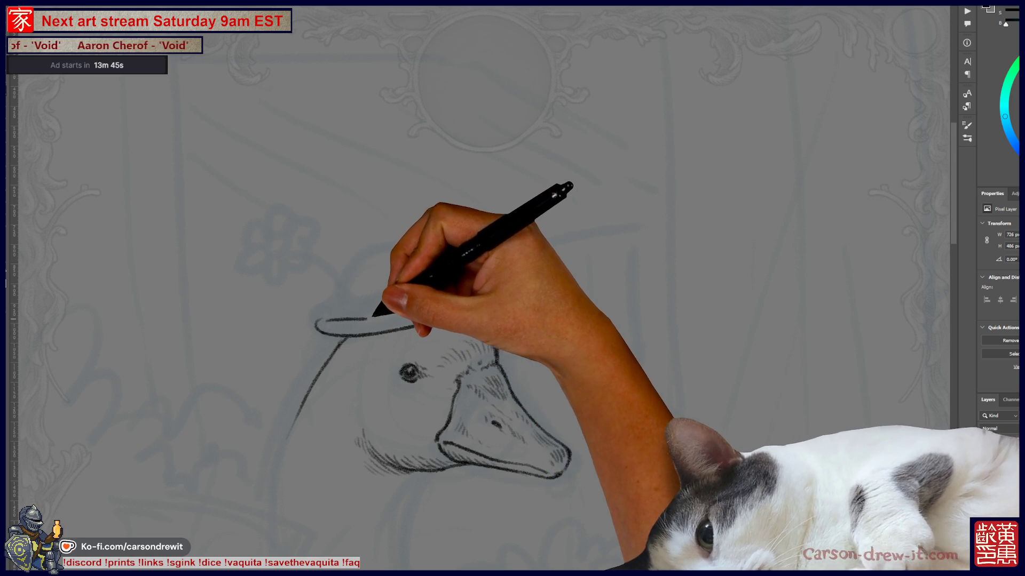
drag(346, 316, 463, 290)
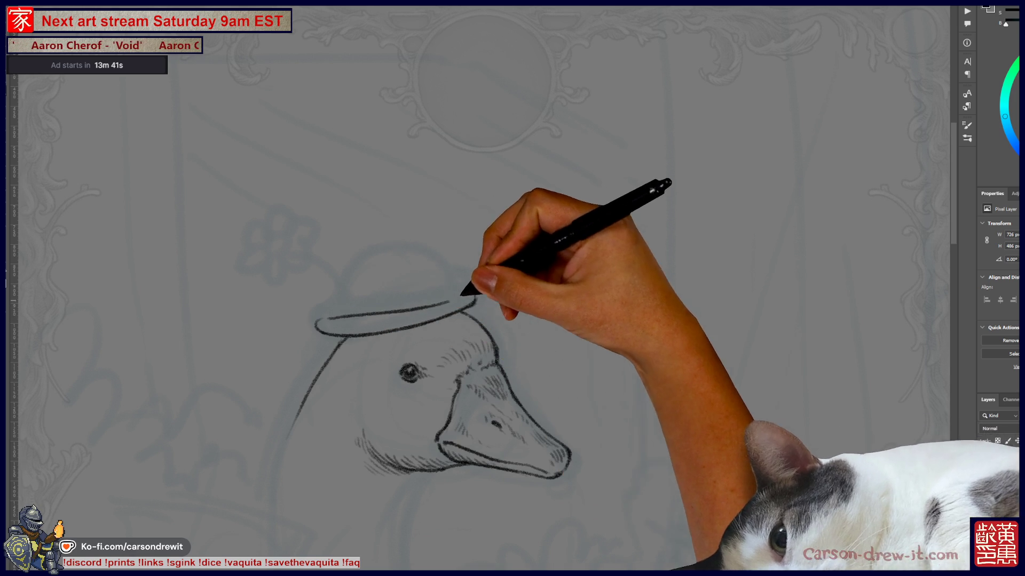
drag(382, 314, 470, 301)
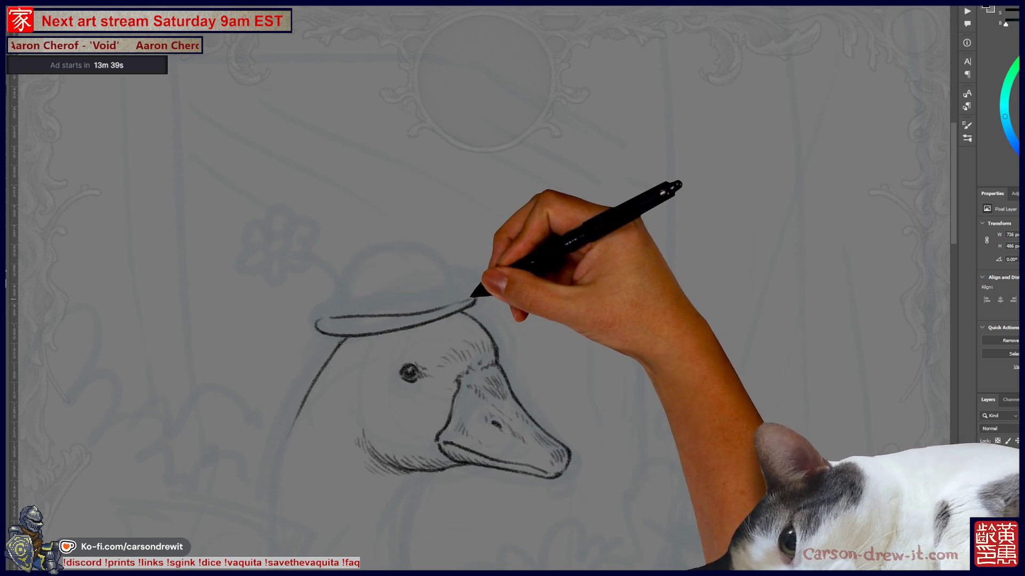